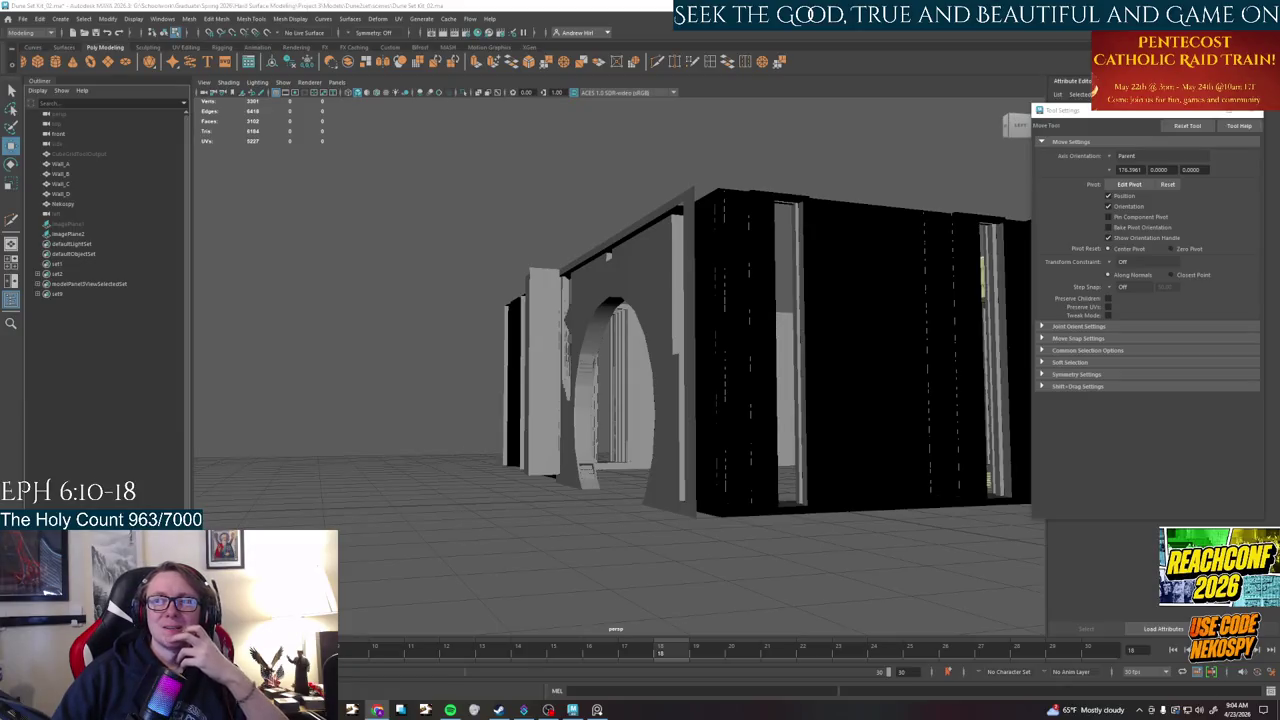
- Dolly through the arch opening and select the Wall_B piece
scroll(491, 466, up, 3)
scroll(491, 466, up, 3)
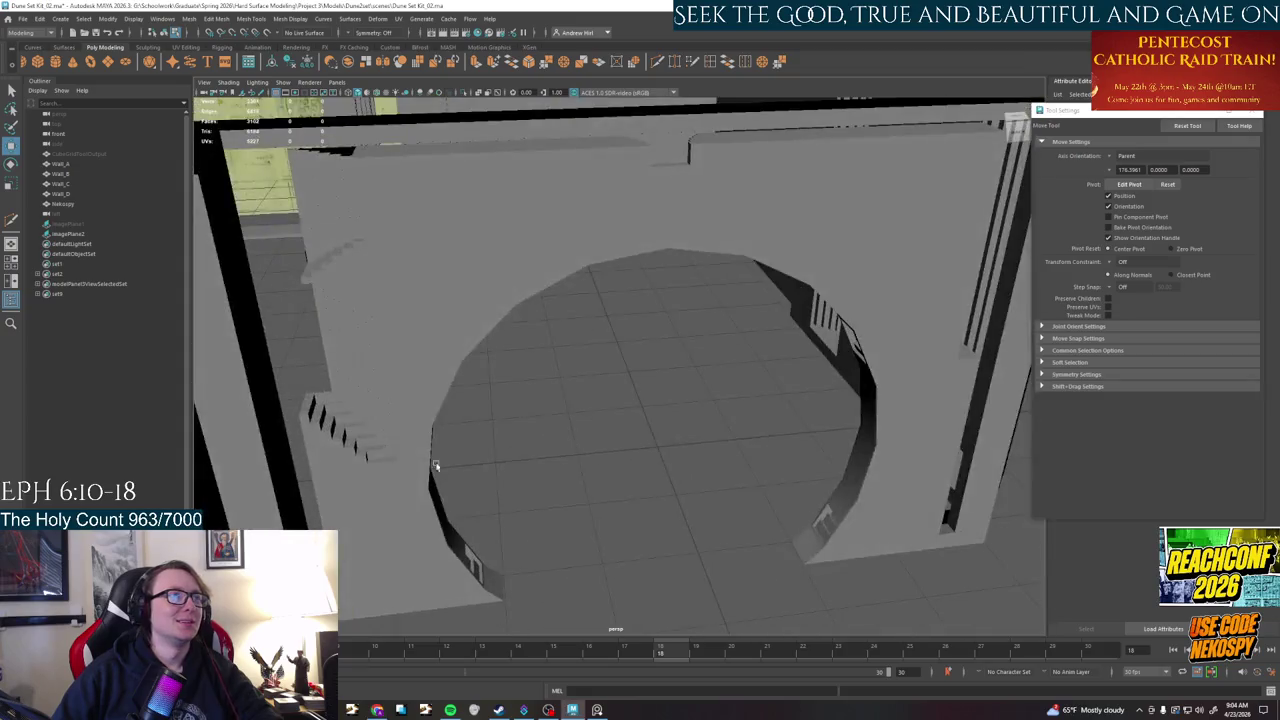
scroll(491, 460, up, 3)
scroll(491, 446, up, 3)
scroll(592, 437, up, 3)
alt+drag(639, 436, 748, 452)
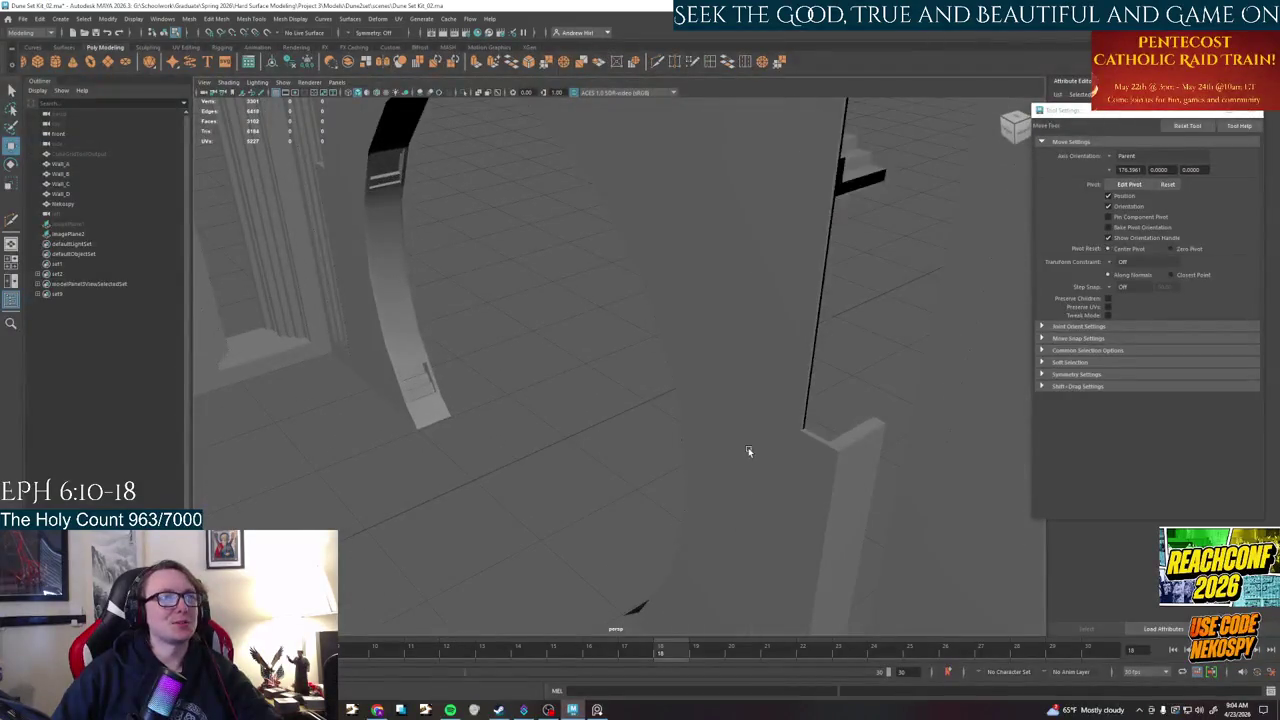
click(748, 452)
- Switch Wall_B to edge mode and select an edge on the pillar beside the arch
scroll(631, 463, up, 3)
scroll(700, 457, up, 3)
scroll(647, 226, up, 3)
right_drag(647, 226, 672, 210)
key(q)
click(672, 255)
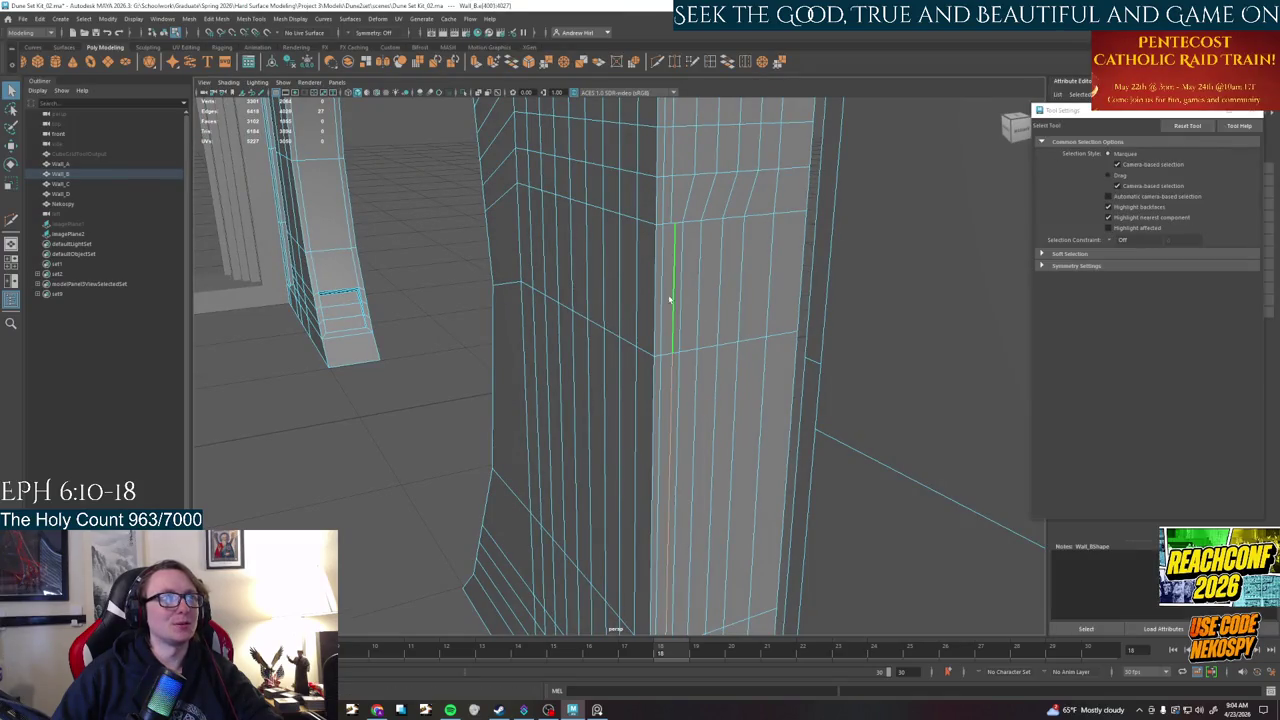
- Orbit around Wall_B to a close, angled view of the arch corner
scroll(670, 283, down, 2)
scroll(671, 351, down, 1)
mouse_move(671, 351)
alt+mouse_down()
mouse_move(843, 384)
mouse_move(794, 312)
mouse_move(764, 231)
mouse_move(686, 169)
alt+mouse_up()
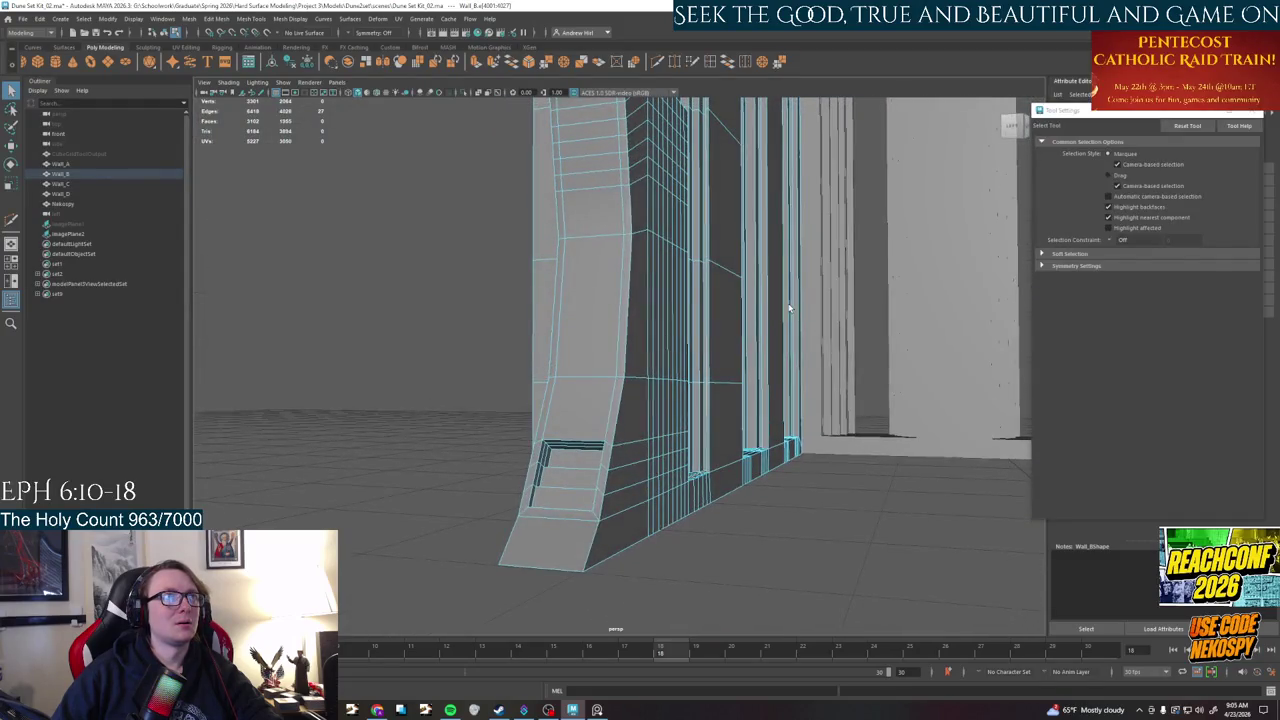
scroll(794, 312, up, 2)
scroll(787, 353, up, 2)
scroll(672, 224, up, 2)
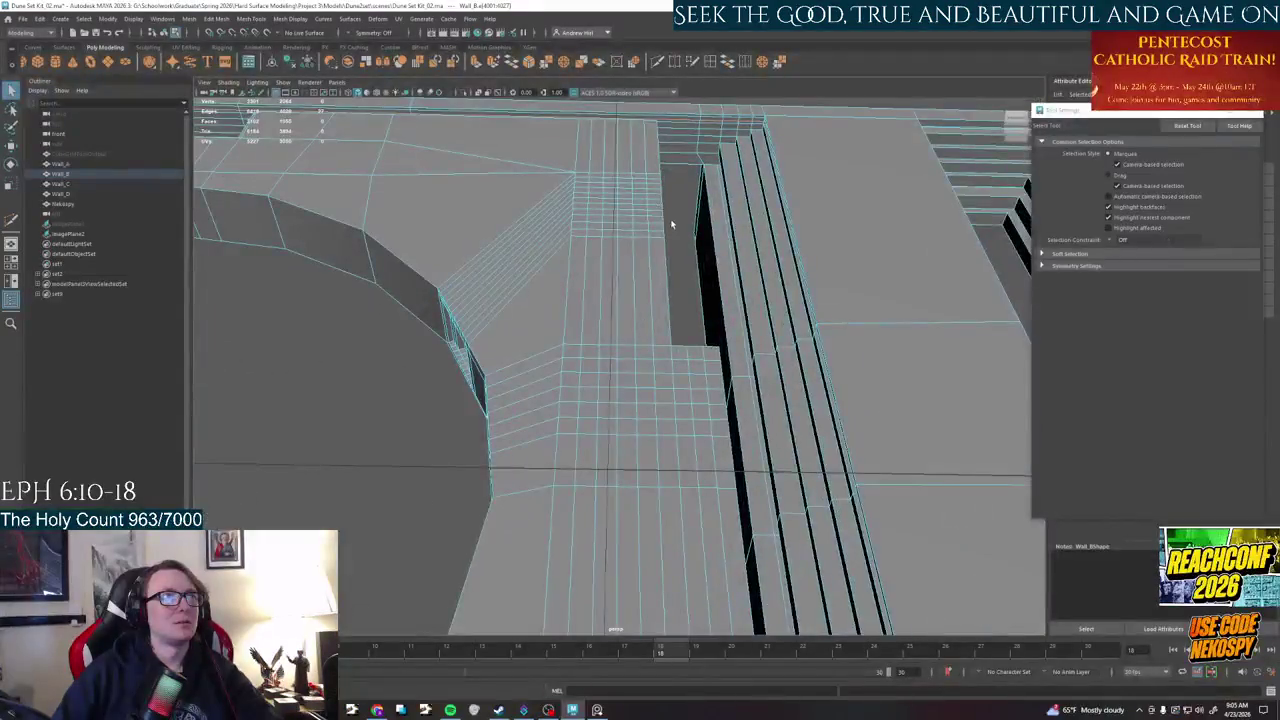
mouse_move(672, 224)
alt+mouse_down()
mouse_move(686, 337)
mouse_move(717, 405)
mouse_move(651, 452)
alt+mouse_up()
mouse_move(474, 460)
alt+mouse_down()
mouse_move(663, 477)
mouse_move(763, 306)
alt+mouse_up()
alt+right_drag(619, 313, 857, 134)
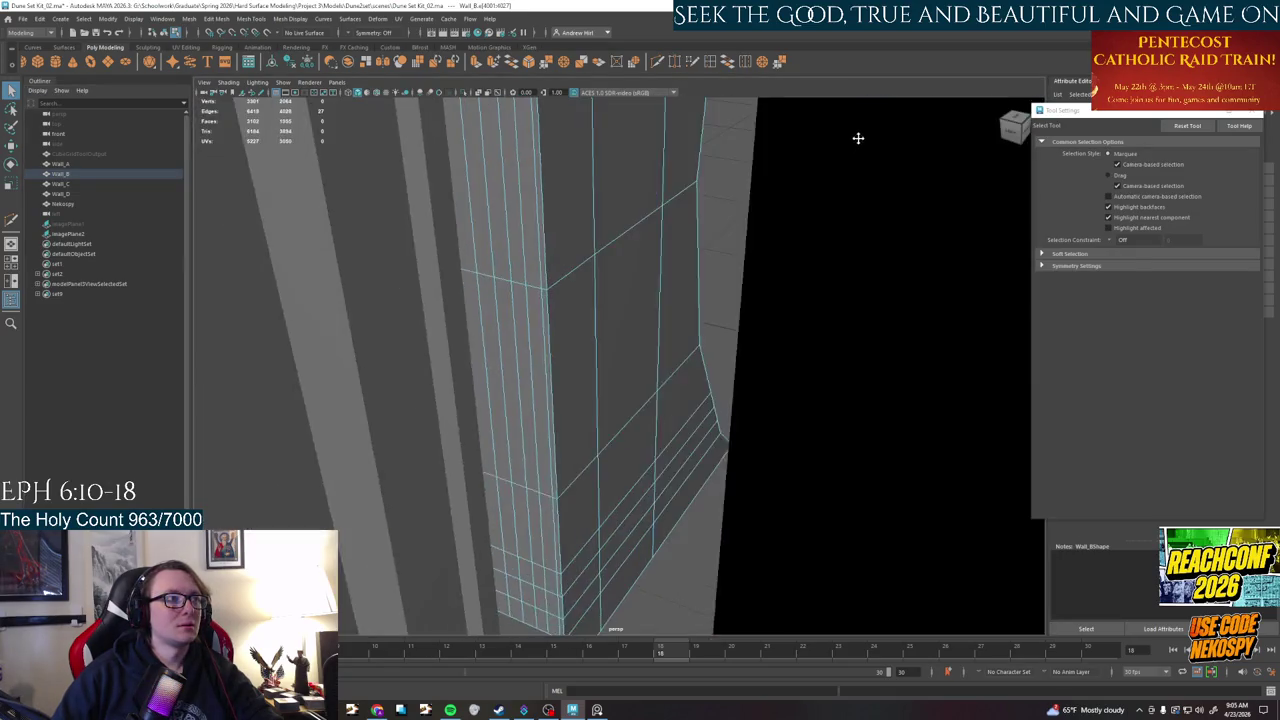
mouse_move(729, 263)
alt+mouse_down()
mouse_move(651, 360)
mouse_move(573, 391)
mouse_move(551, 297)
mouse_move(563, 294)
mouse_move(546, 371)
mouse_move(220, 286)
mouse_move(449, 383)
mouse_move(617, 510)
alt+mouse_up()
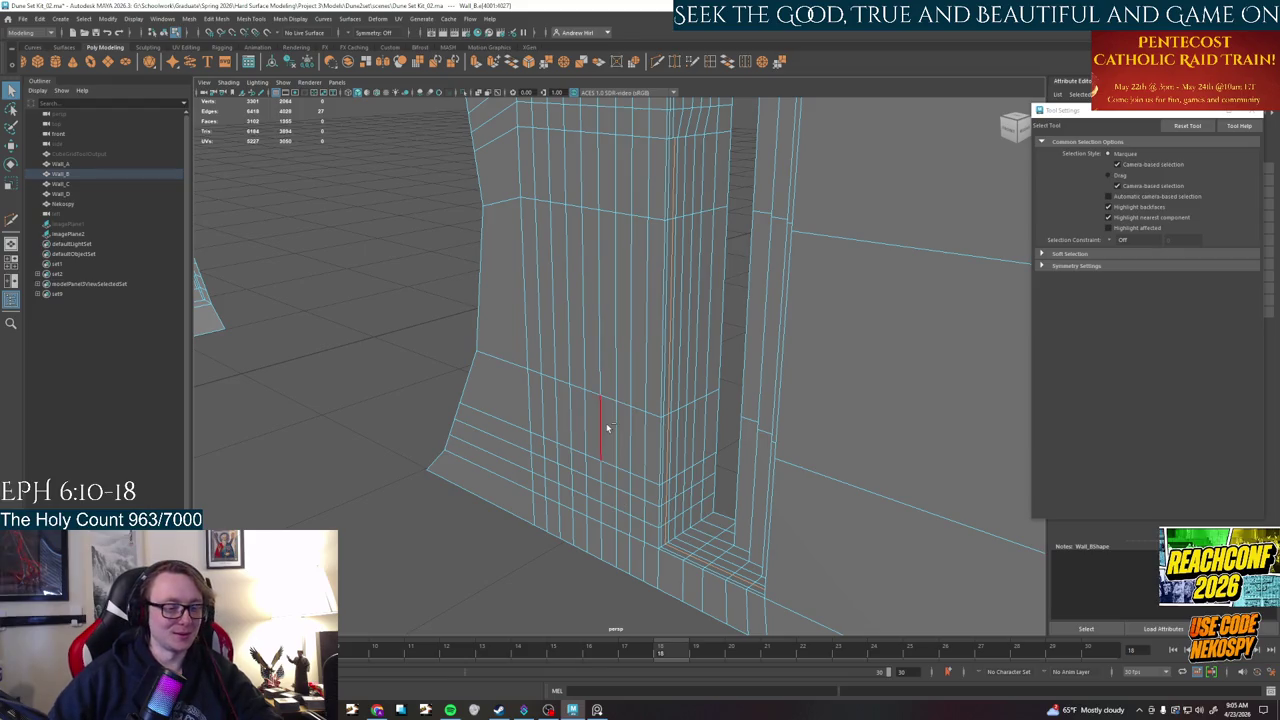
scroll(607, 331, down, 3)
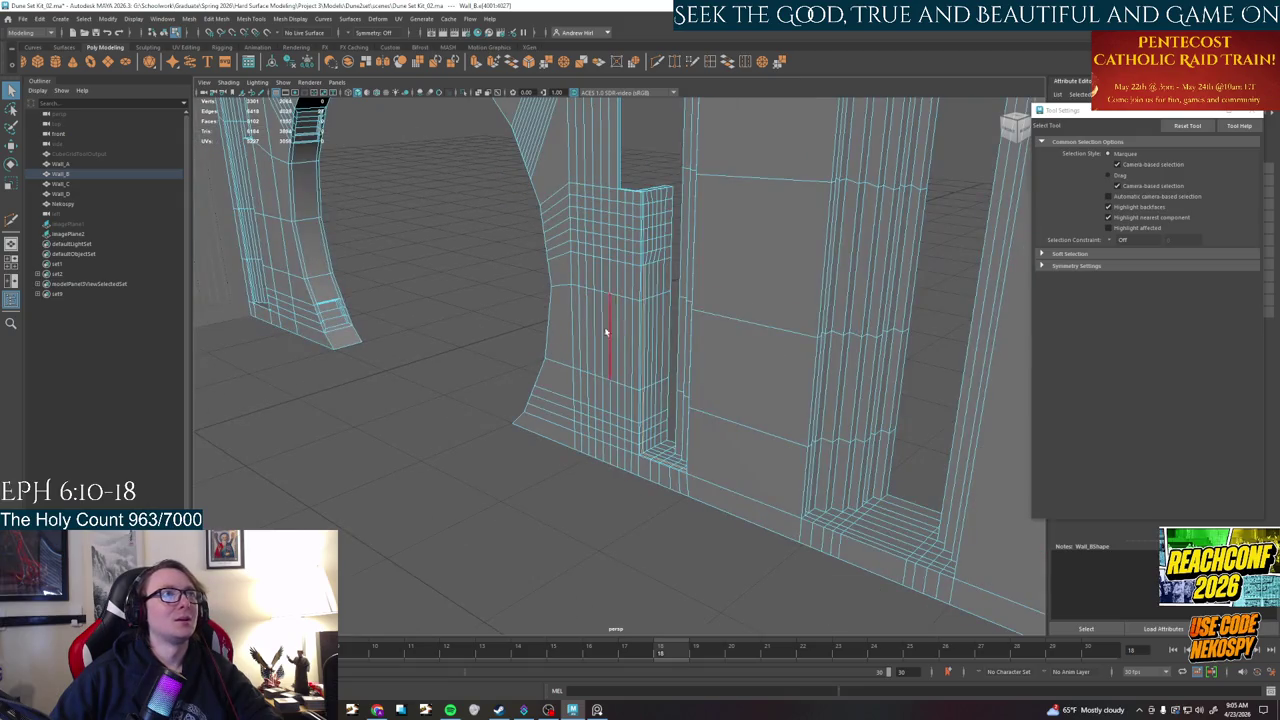
- Select the vertex near the arch's top corner, frame it, and slide it along the edge
key(w)
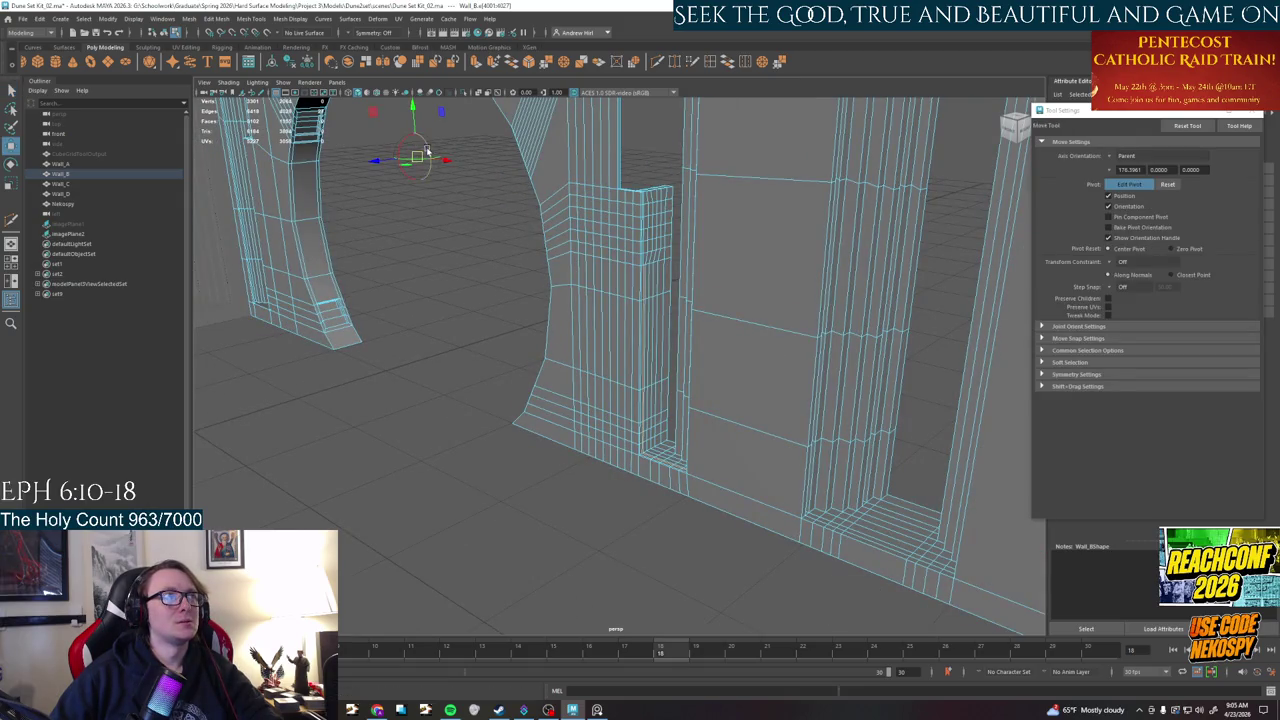
click(584, 238)
key(f)
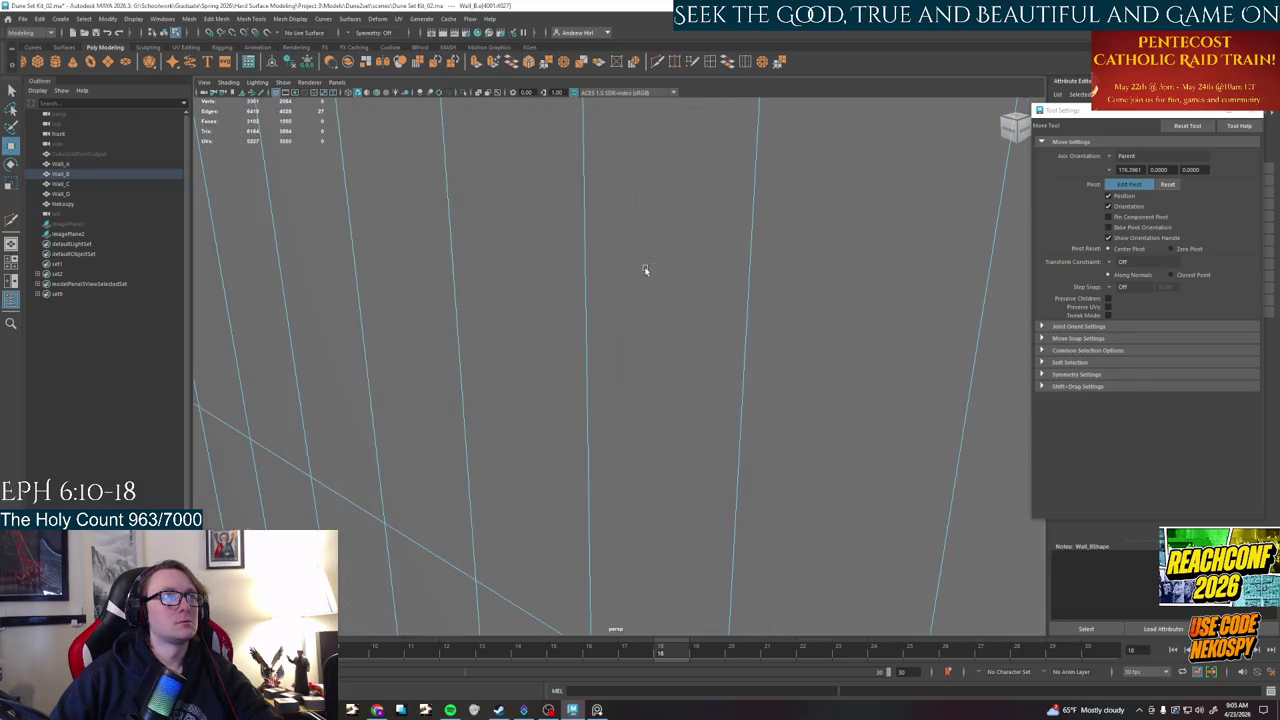
scroll(620, 372, up, 2)
scroll(622, 290, up, 1)
scroll(626, 278, up, 1)
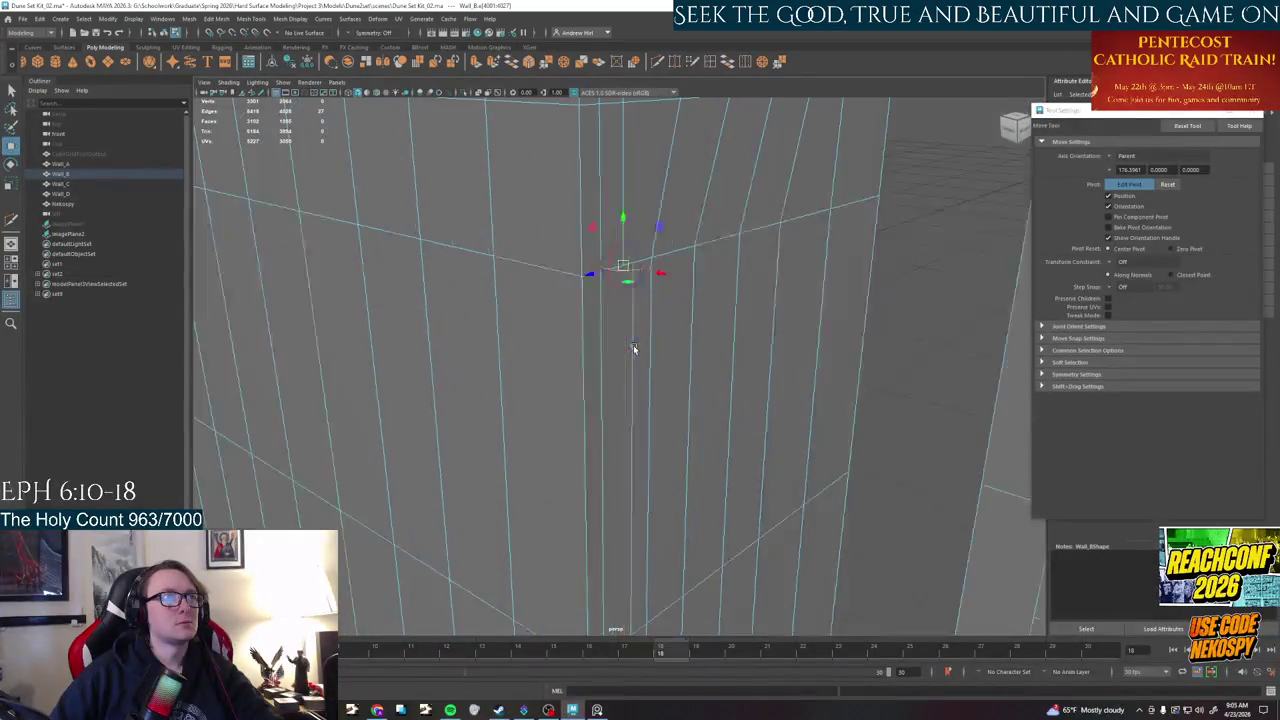
mouse_move(617, 261)
mouse_down()
mouse_move(630, 262)
mouse_move(636, 302)
mouse_move(621, 272)
mouse_move(626, 288)
mouse_up()
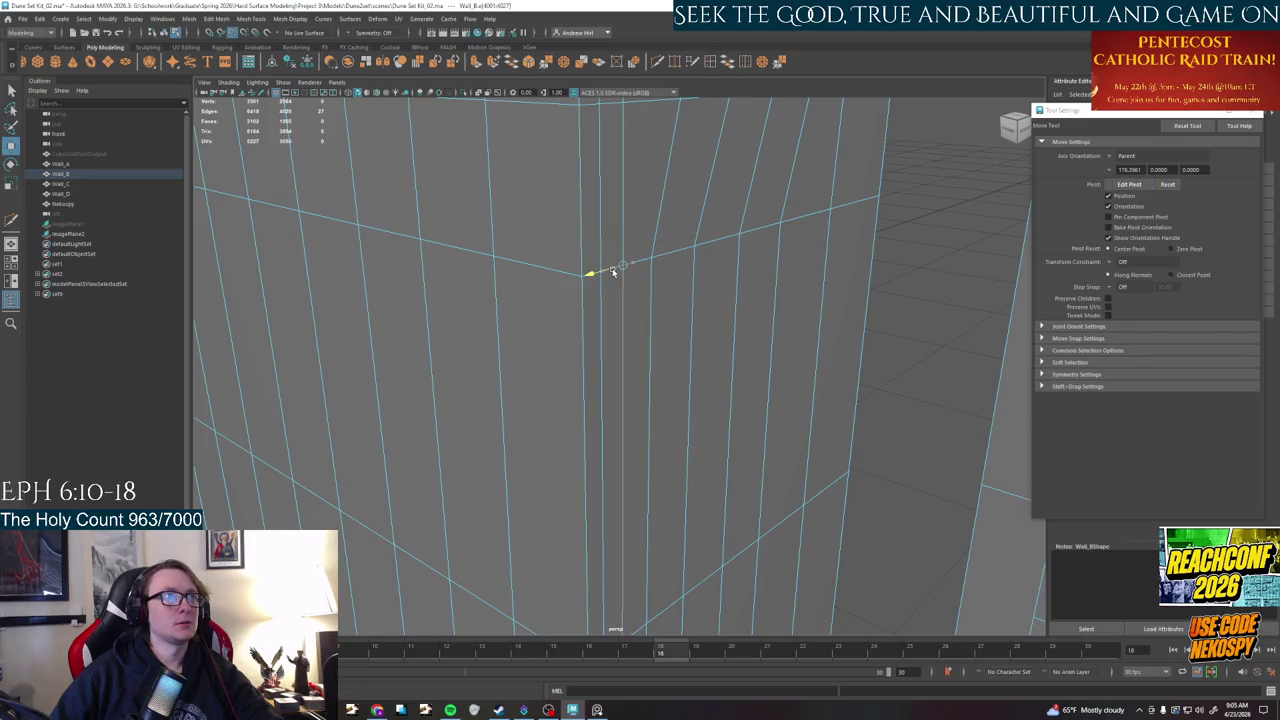
- Switch to vertex mode and start Target Welding the vertex onto its neighbour
right_click(623, 290)
key(q)
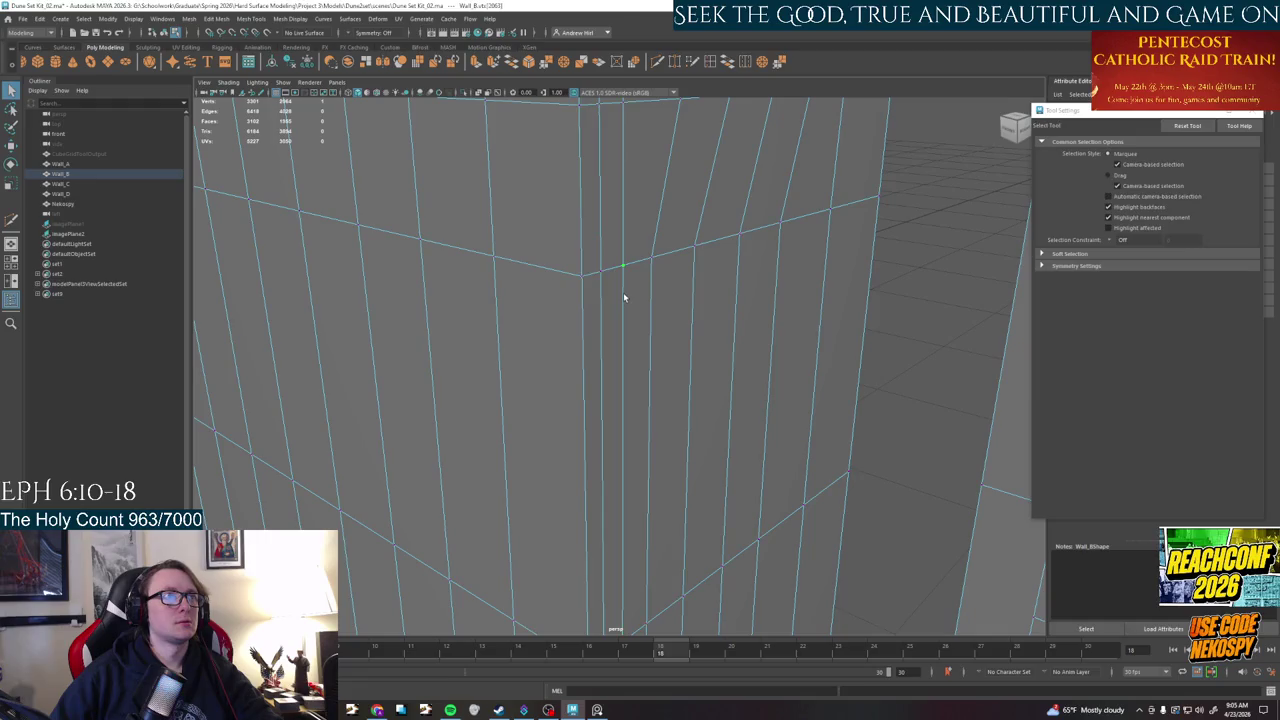
key(w)
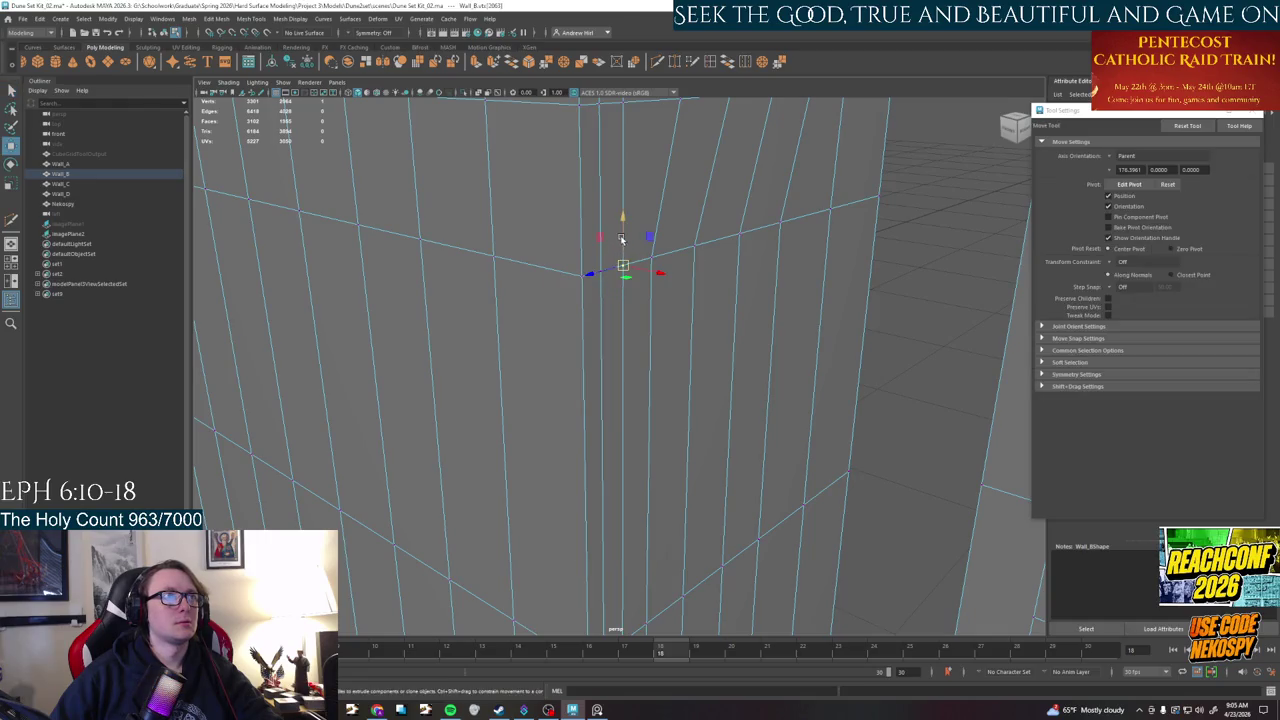
shift+right_drag(622, 280, 600, 250)
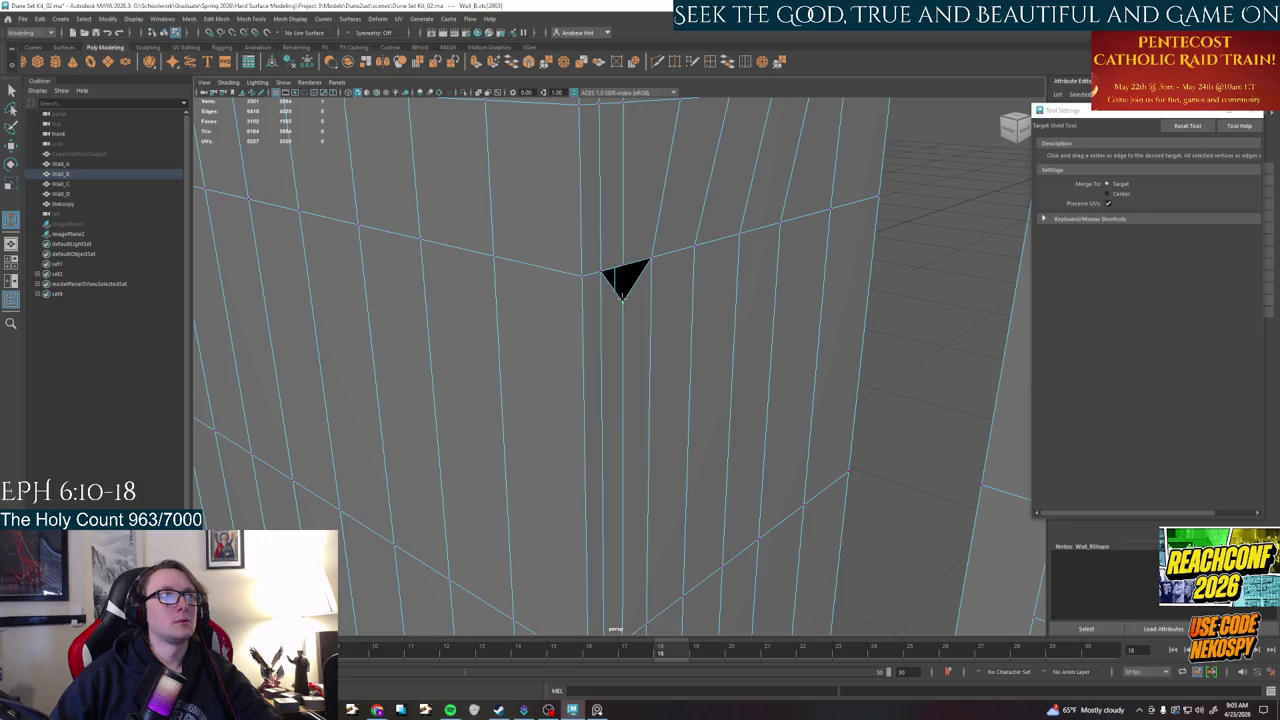
- Complete the weld of the stray vertex, then orbit and zoom over the corner pillar top
scroll(625, 283, down, 5)
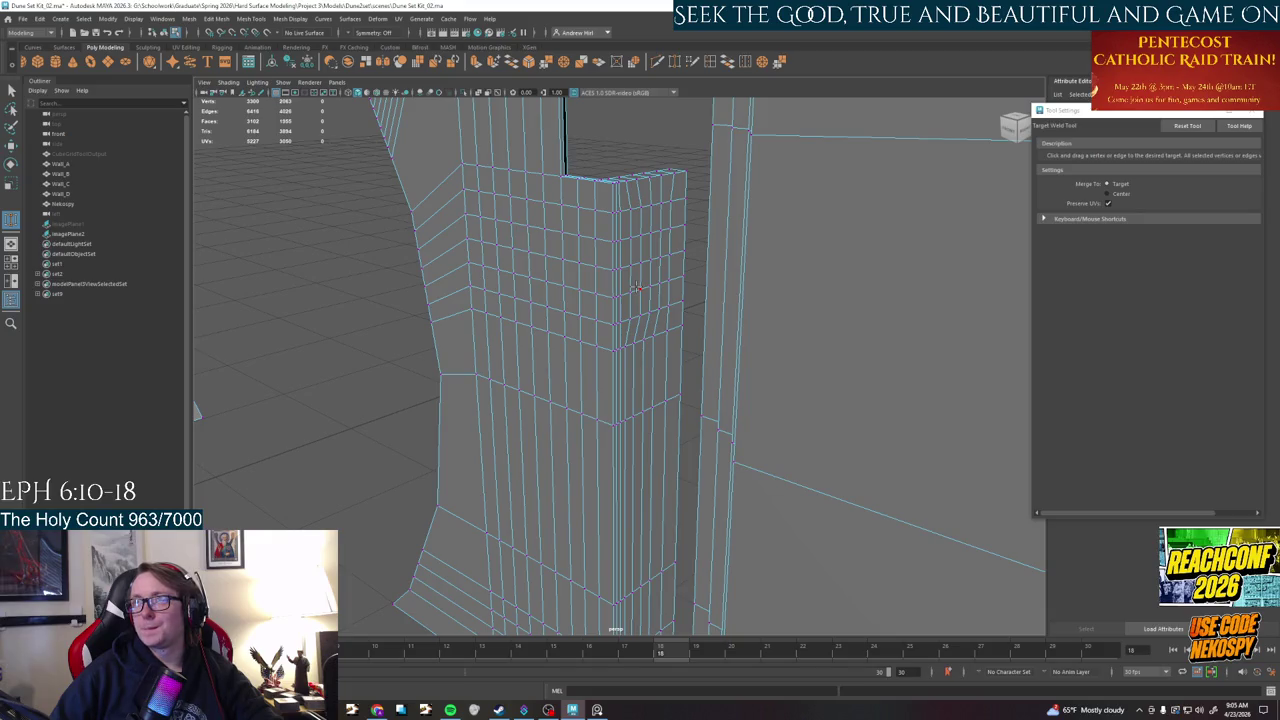
mouse_move(637, 288)
alt+mouse_down()
mouse_move(588, 406)
mouse_move(617, 371)
mouse_move(638, 492)
mouse_move(741, 303)
mouse_move(709, 358)
alt+mouse_up()
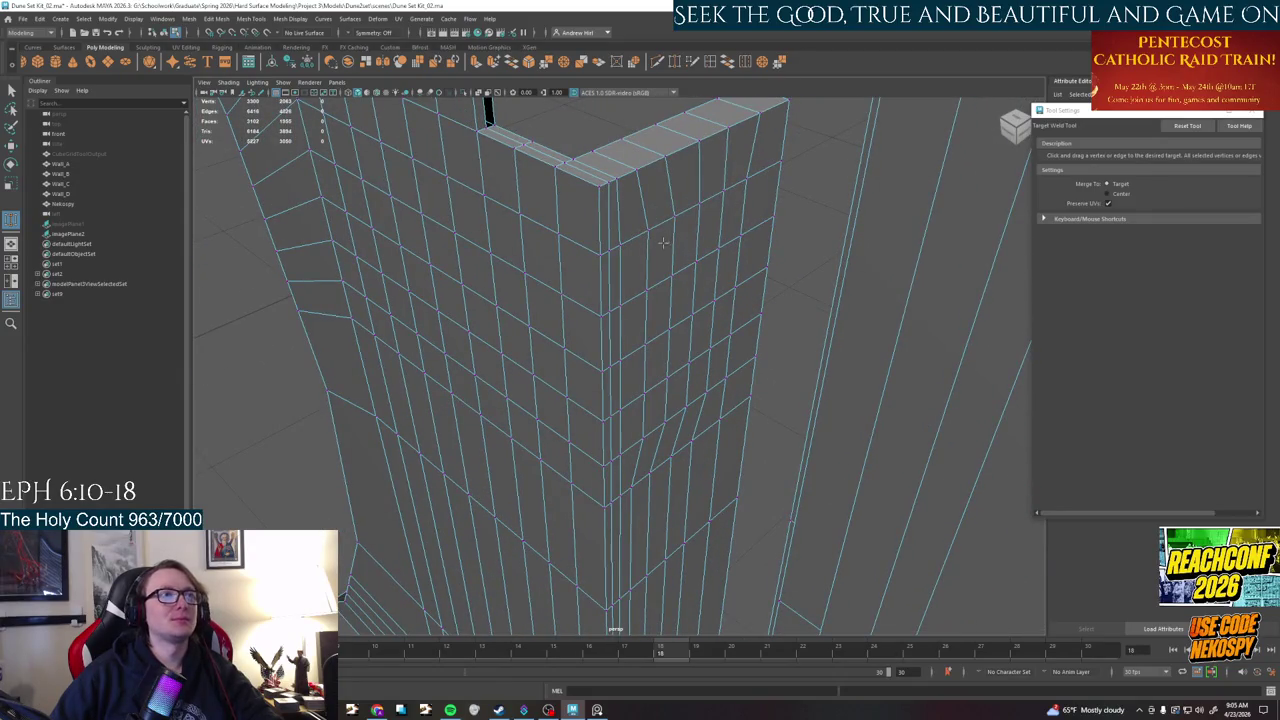
scroll(664, 242, up, 3)
scroll(460, 199, up, 2)
right_drag(473, 206, 458, 186)
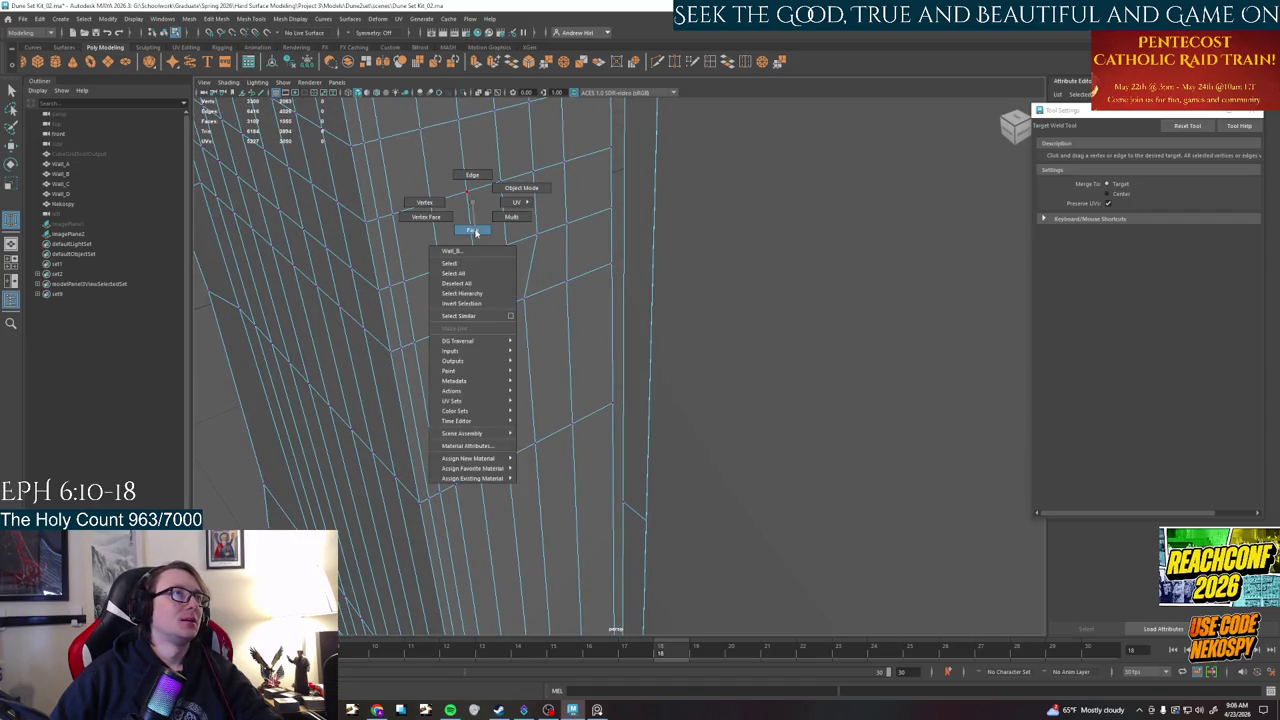
- Select the corner's vertical edge loop and slide it left, undoing a stray selection
alt+drag(458, 186, 488, 278)
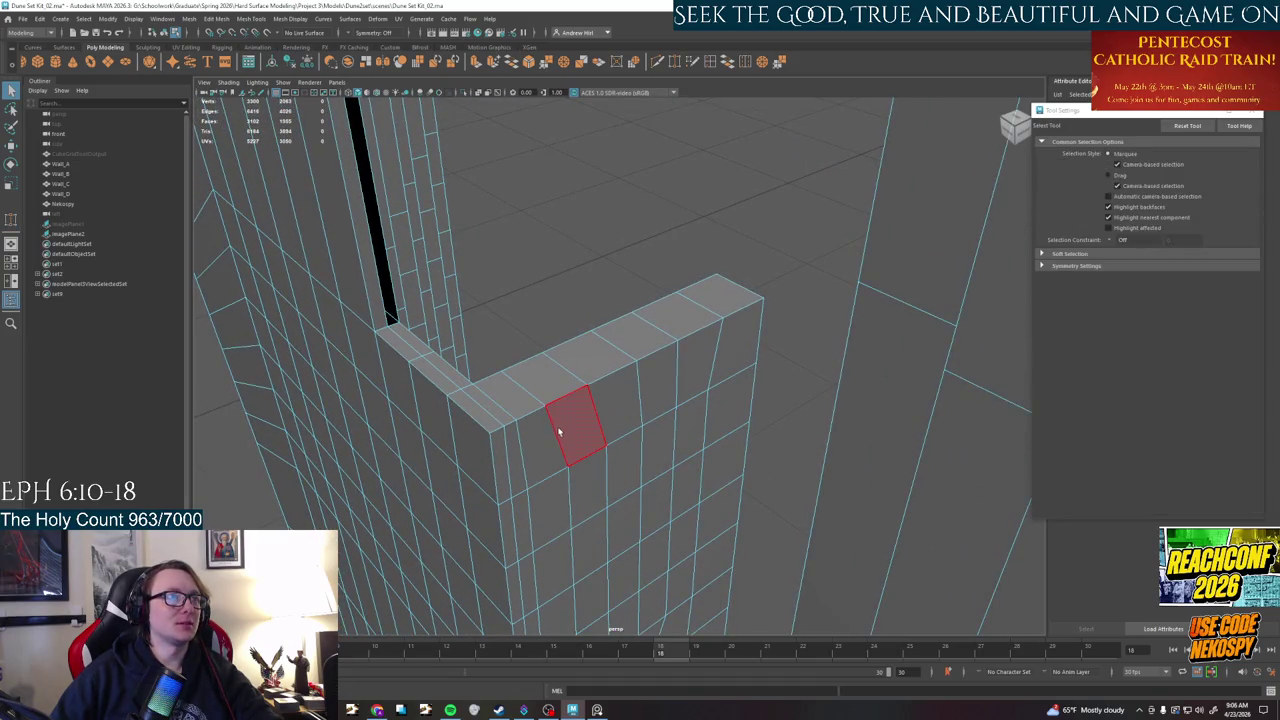
right_drag(557, 402, 583, 351)
alt+drag(583, 351, 565, 272)
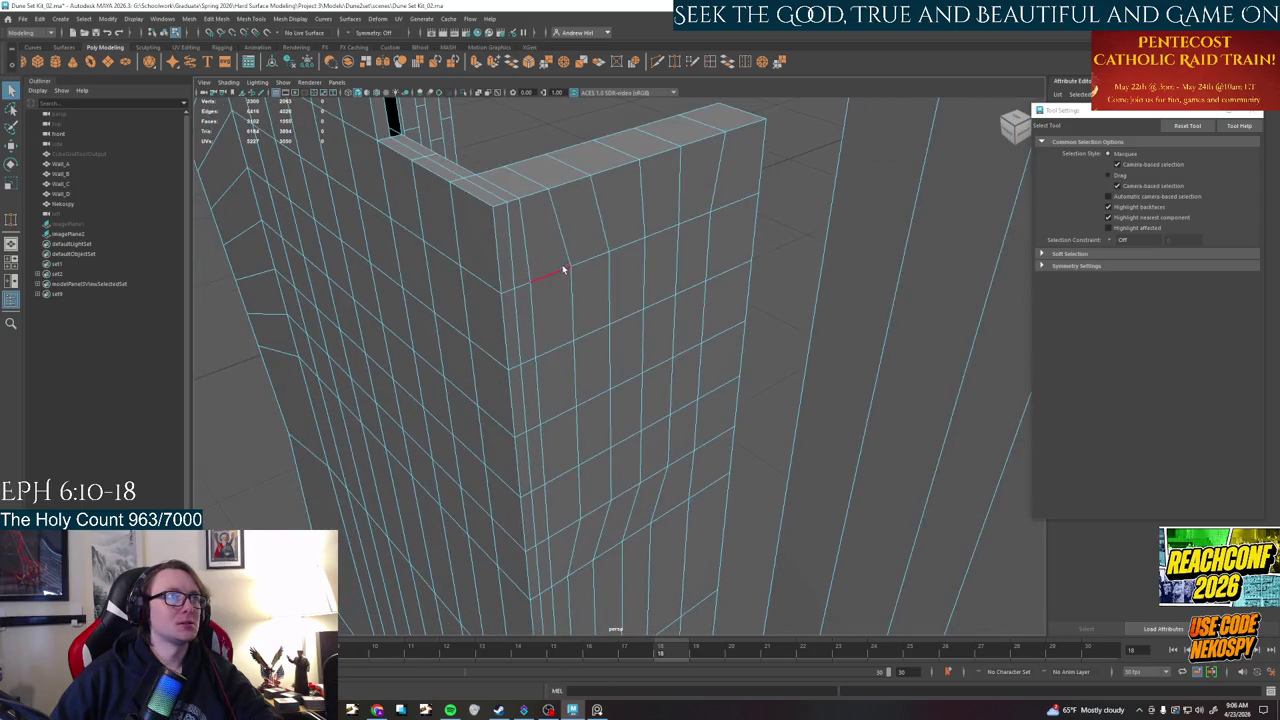
click(573, 305)
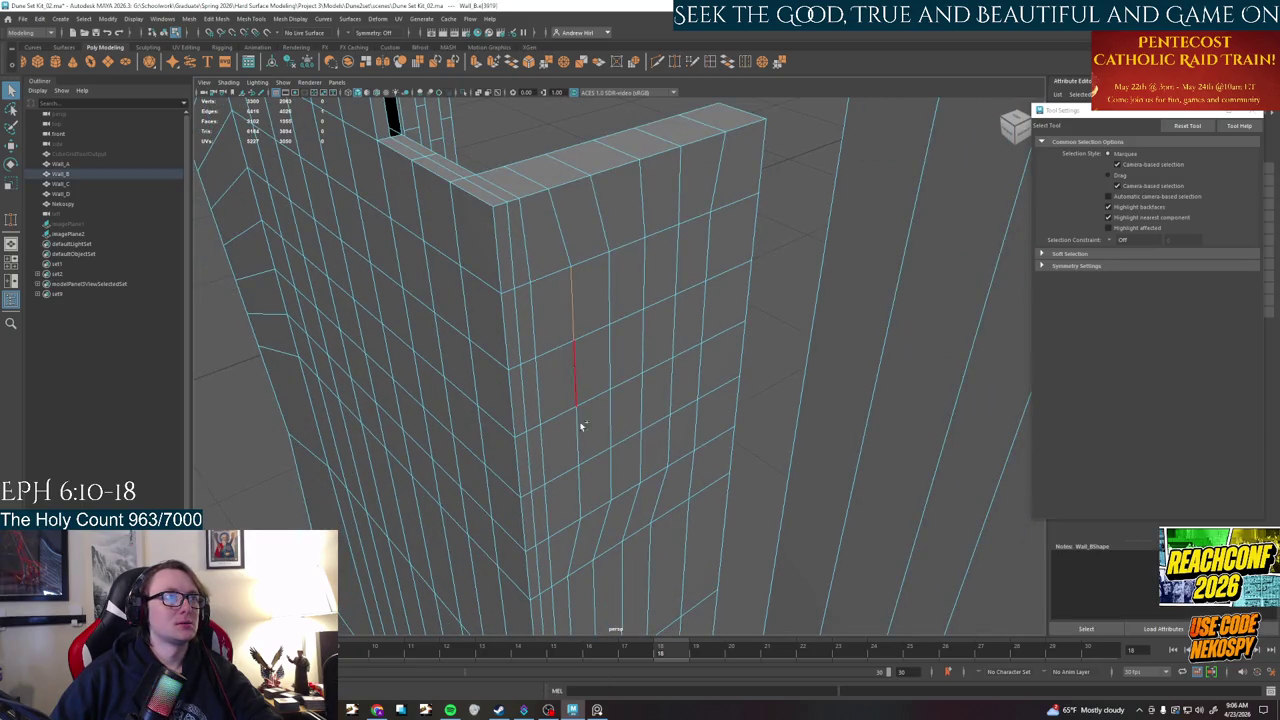
shift+click(580, 477)
key(w)
drag(558, 418, 543, 425)
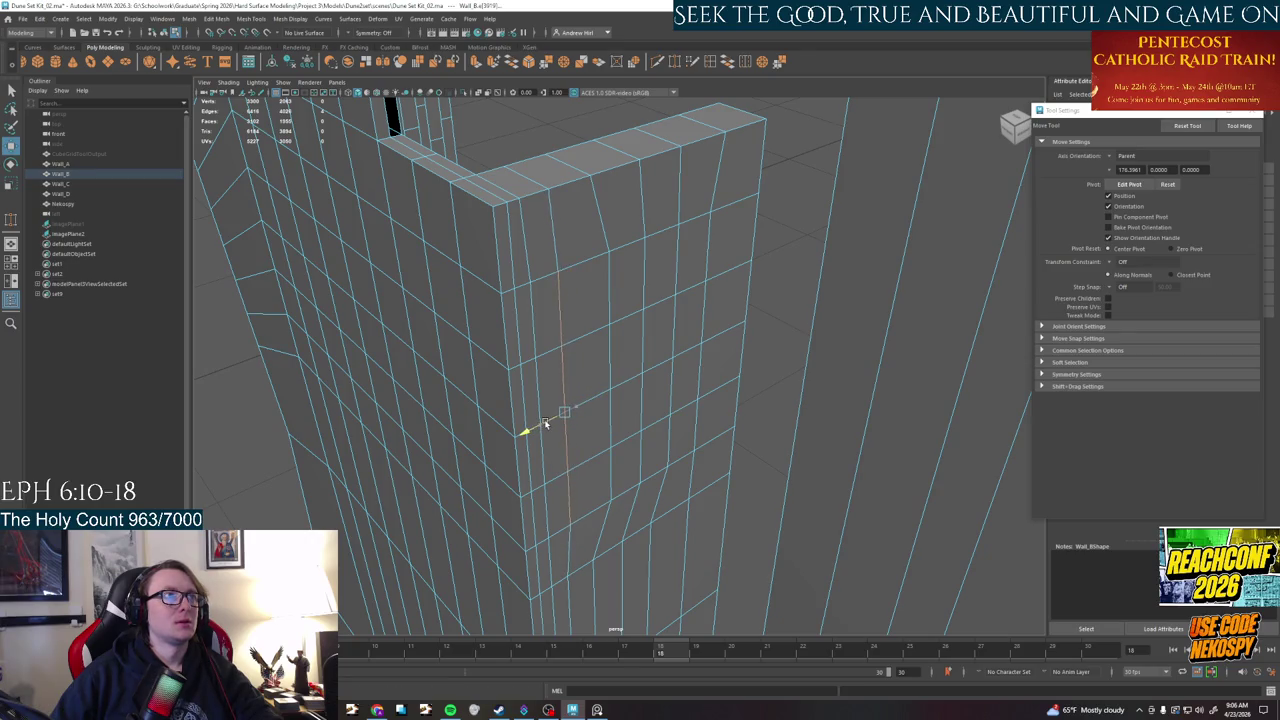
scroll(591, 342, up, 3)
scroll(588, 341, up, 3)
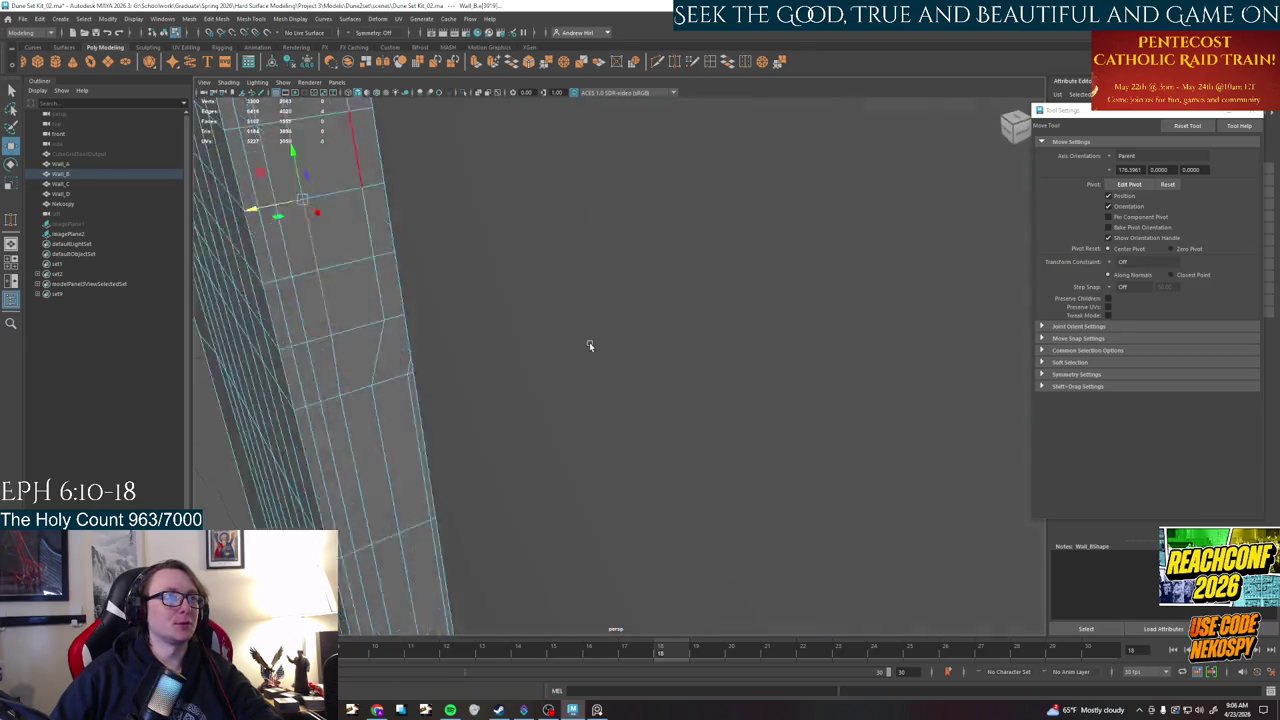
scroll(588, 341, down, 4)
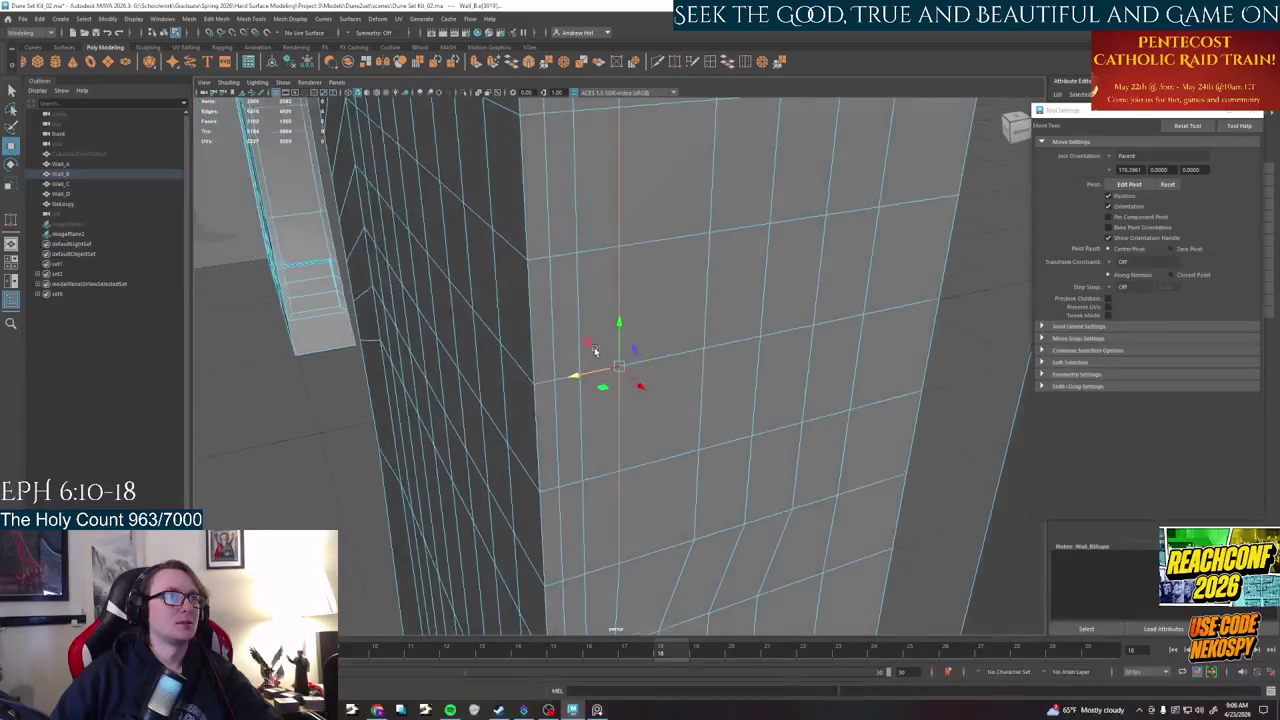
alt+drag(593, 350, 599, 385)
key(ctrl+z)
key(ctrl+z)
key(ctrl+z)
key(ctrl+z)
- Reselect the vertical wall edge loop and nudge it slightly left
click(586, 218)
click(586, 420)
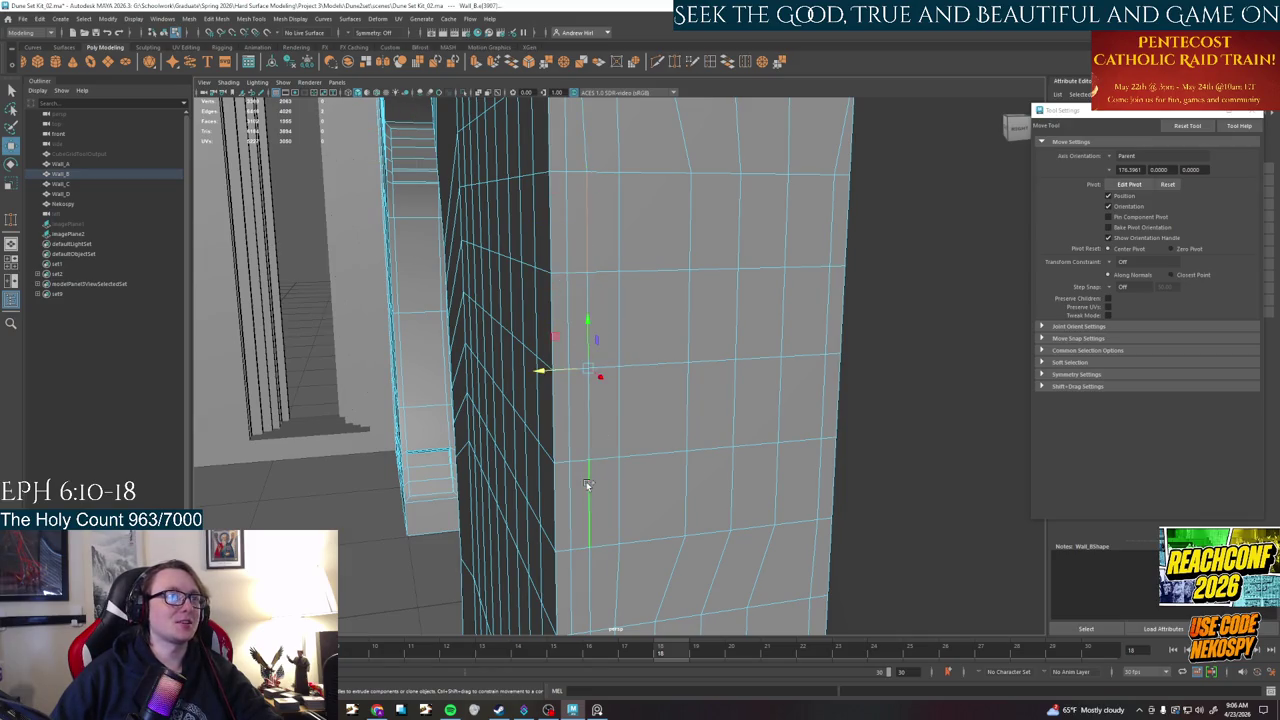
click(585, 254)
click(567, 371)
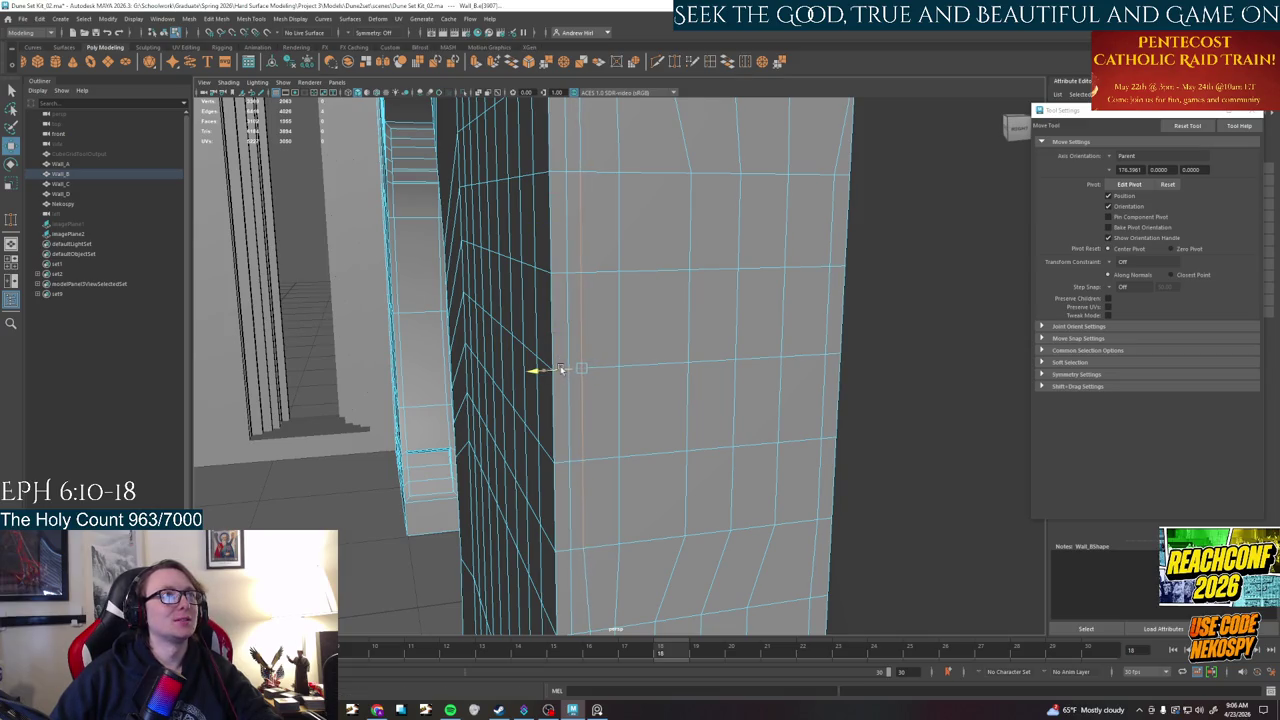
click(617, 245)
click(626, 521)
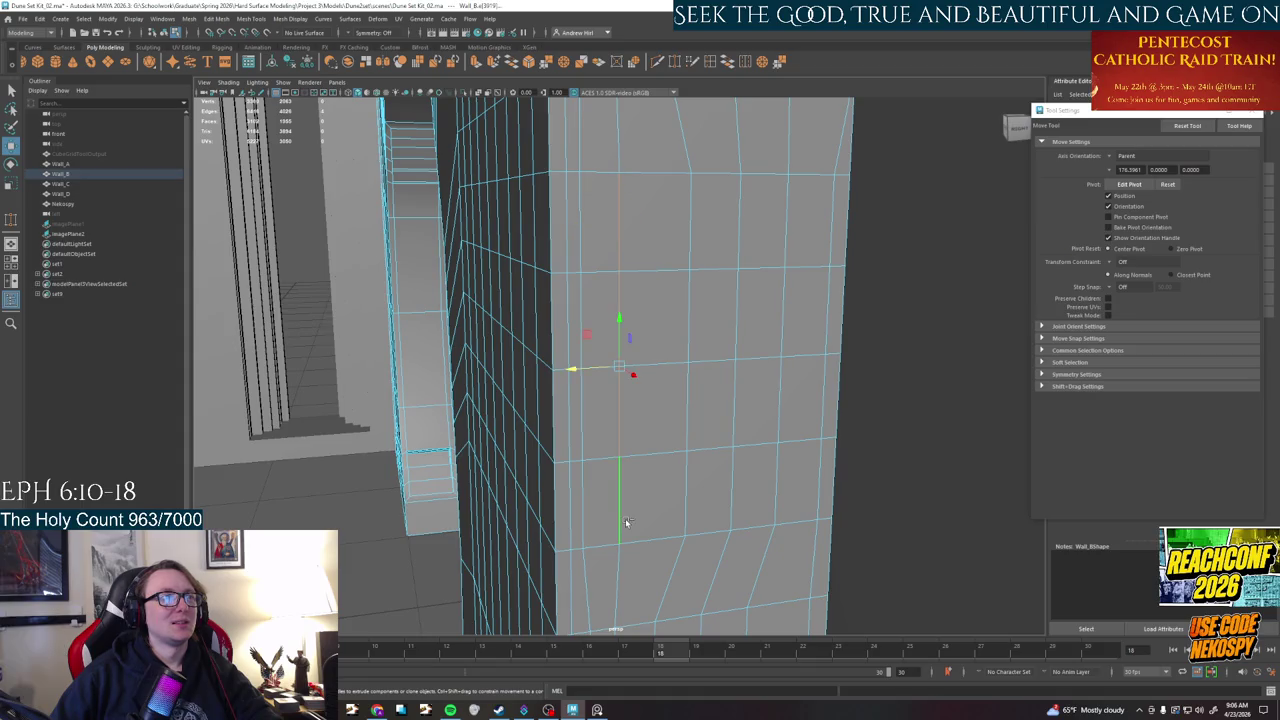
drag(609, 378, 600, 372)
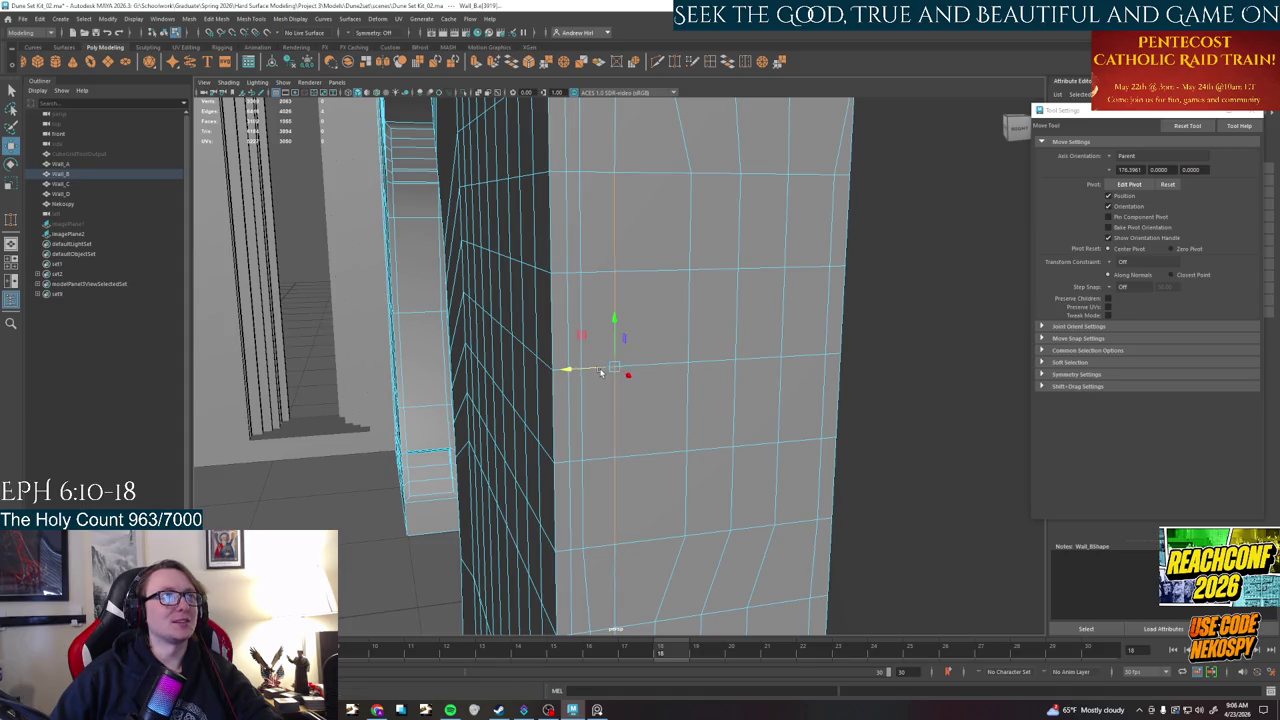
- Slide the next vertical edge loops left to even the spacing across the wall face
click(702, 238)
shift+click(692, 493)
drag(648, 369, 626, 367)
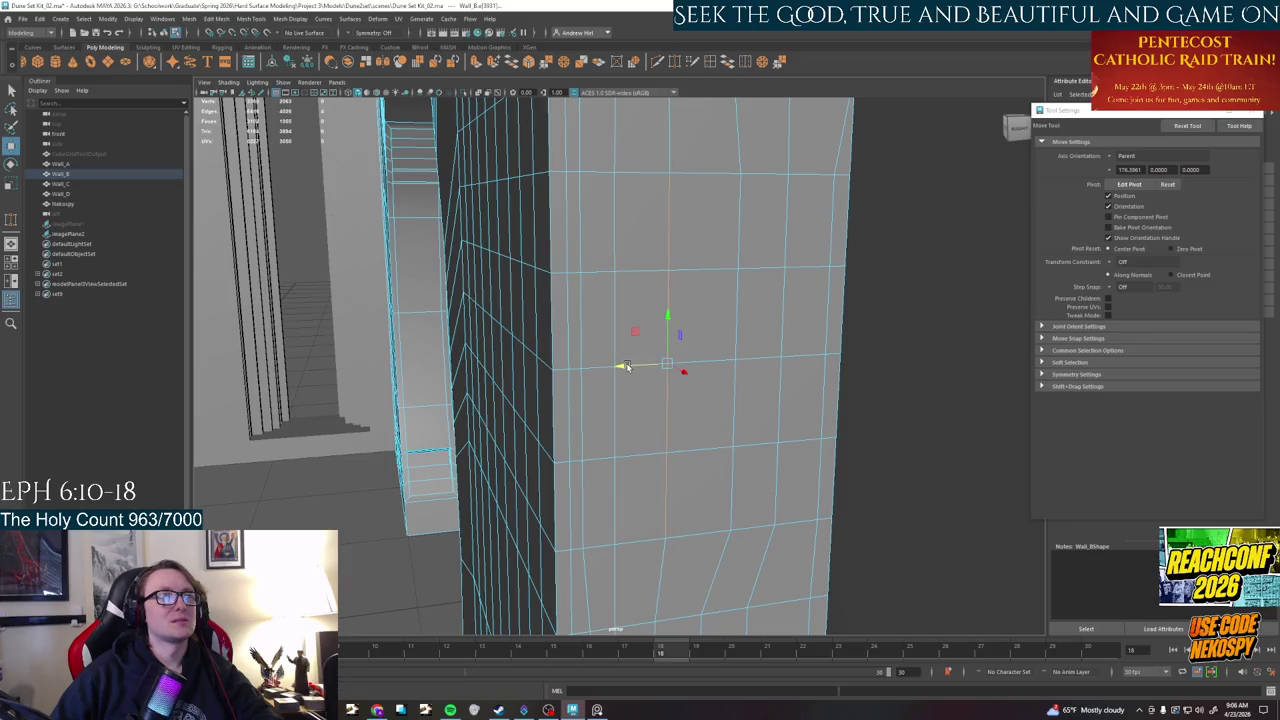
click(737, 215)
shift+click(730, 500)
drag(714, 366, 699, 366)
click(785, 225)
shift+click(774, 488)
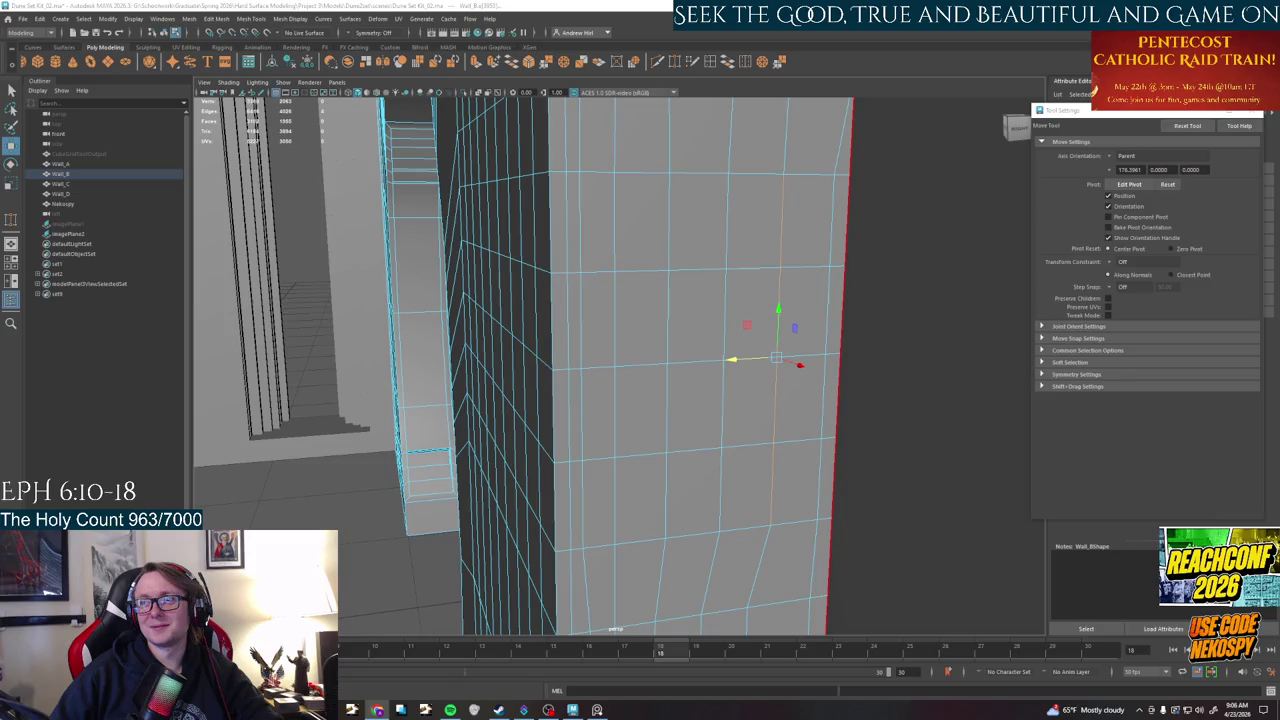
- Select the black gap's border edges at the wall's top corner and bridge them with 0 divisions
click(666, 425)
alt+drag(629, 437, 735, 452)
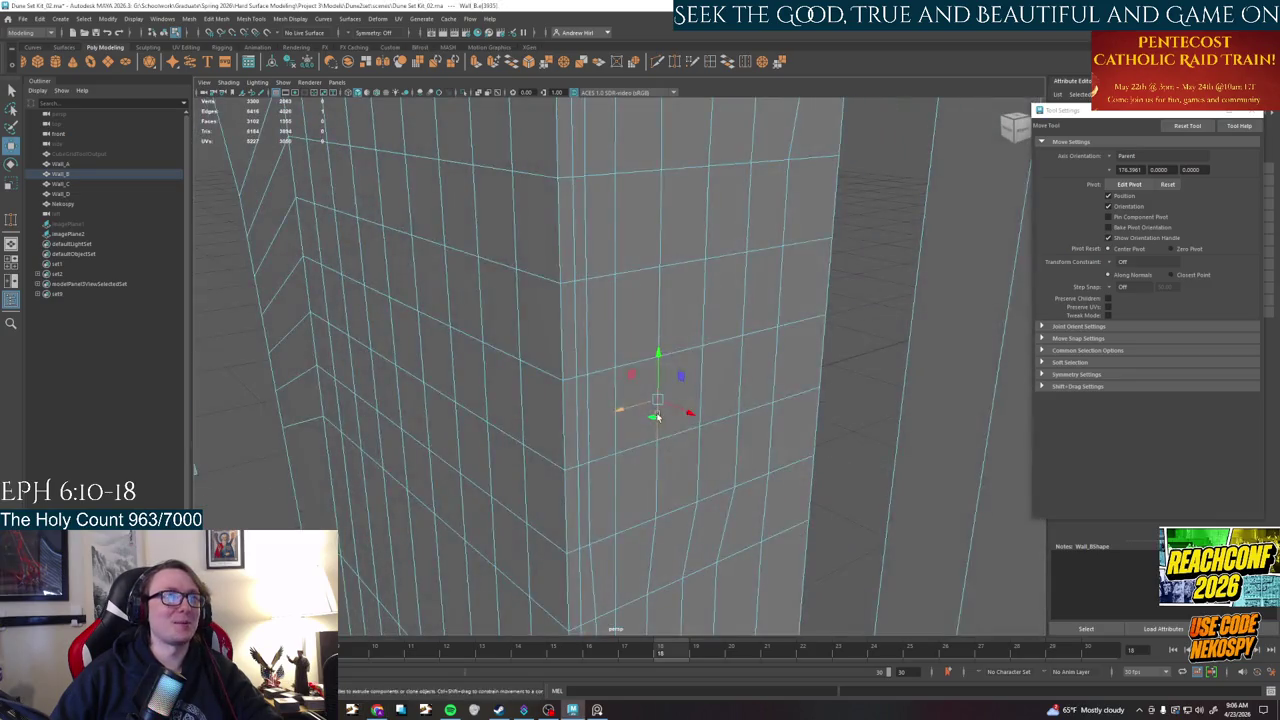
mouse_move(737, 320)
alt+mouse_down()
mouse_move(694, 360)
mouse_move(797, 533)
alt+mouse_up()
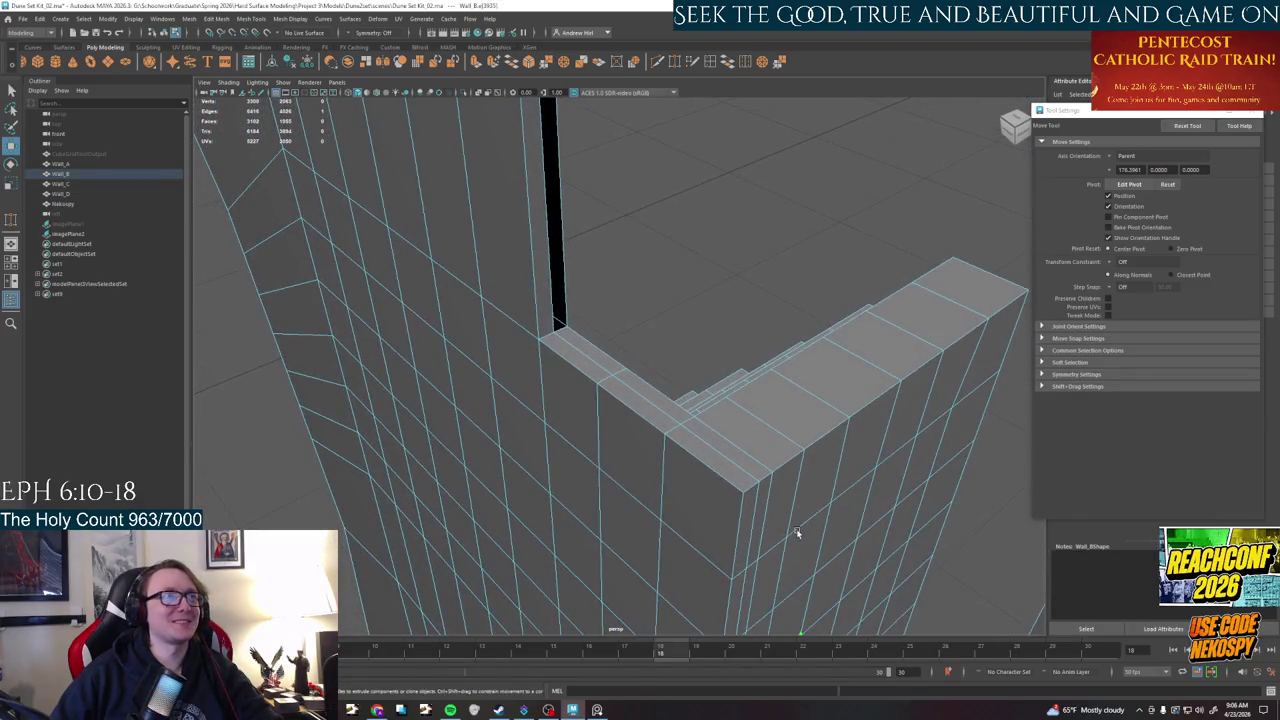
mouse_move(633, 366)
alt+mouse_down()
mouse_move(681, 442)
mouse_move(624, 413)
alt+mouse_up()
right_drag(624, 413, 625, 356)
key(q)
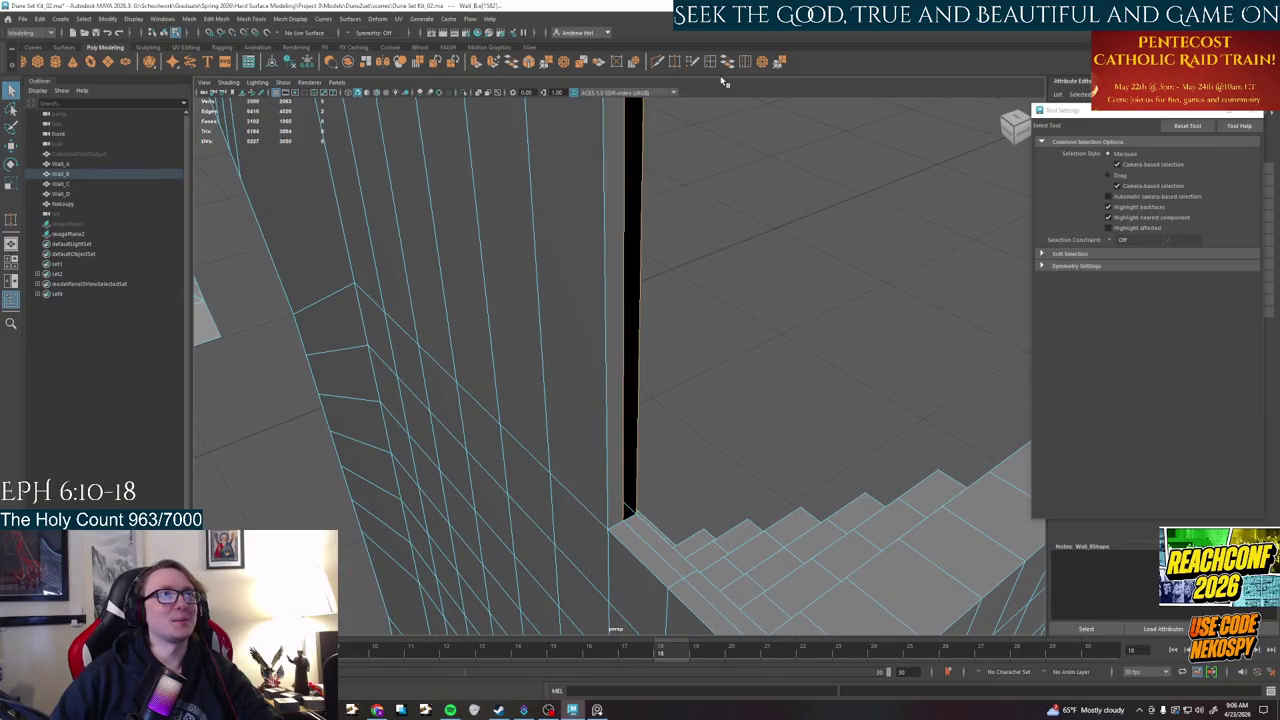
click(729, 62)
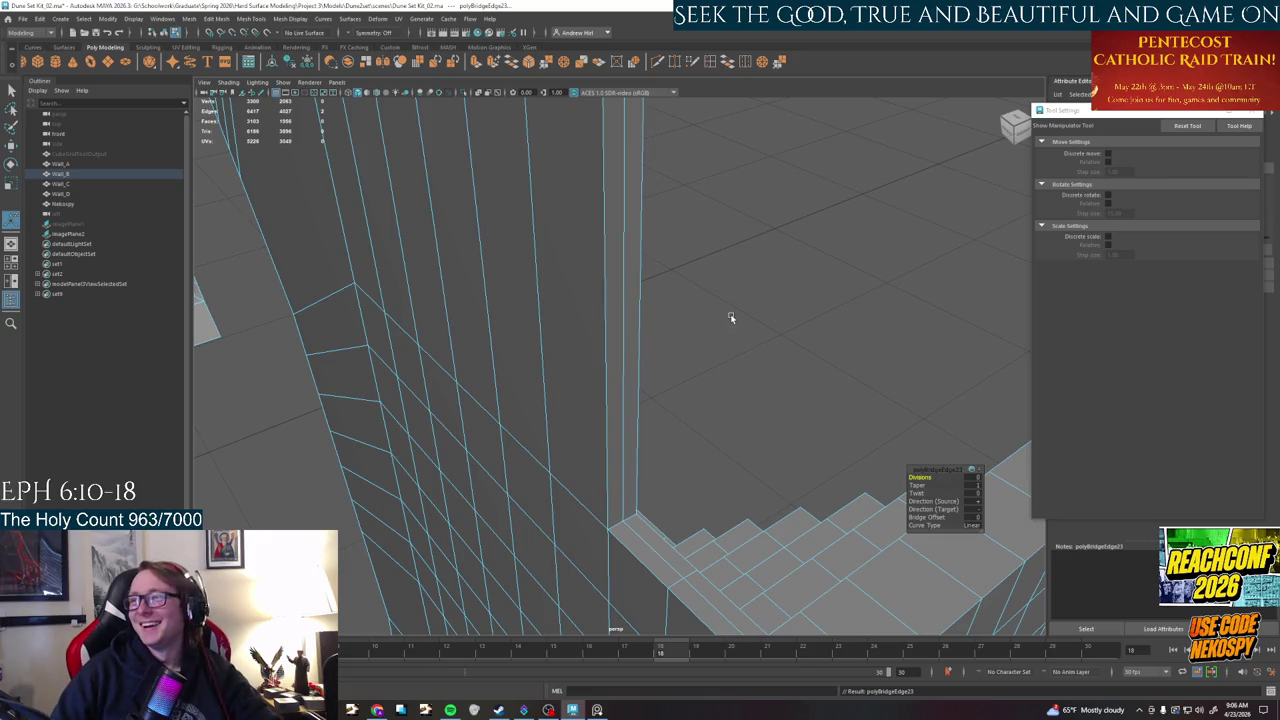
- Orbit around the open strip where the ledge meets the wall and pick its border edges
mouse_move(730, 317)
alt+mouse_down()
mouse_move(731, 277)
mouse_move(770, 600)
mouse_move(754, 569)
alt+mouse_up()
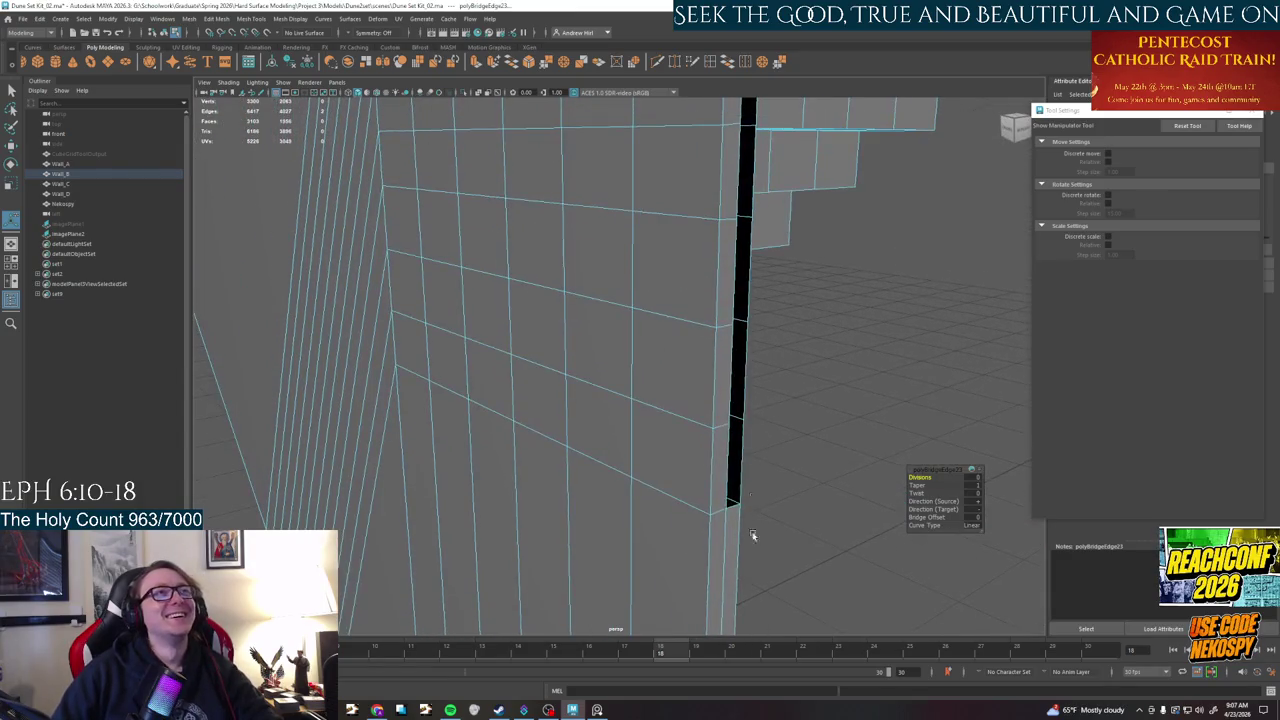
click(729, 470)
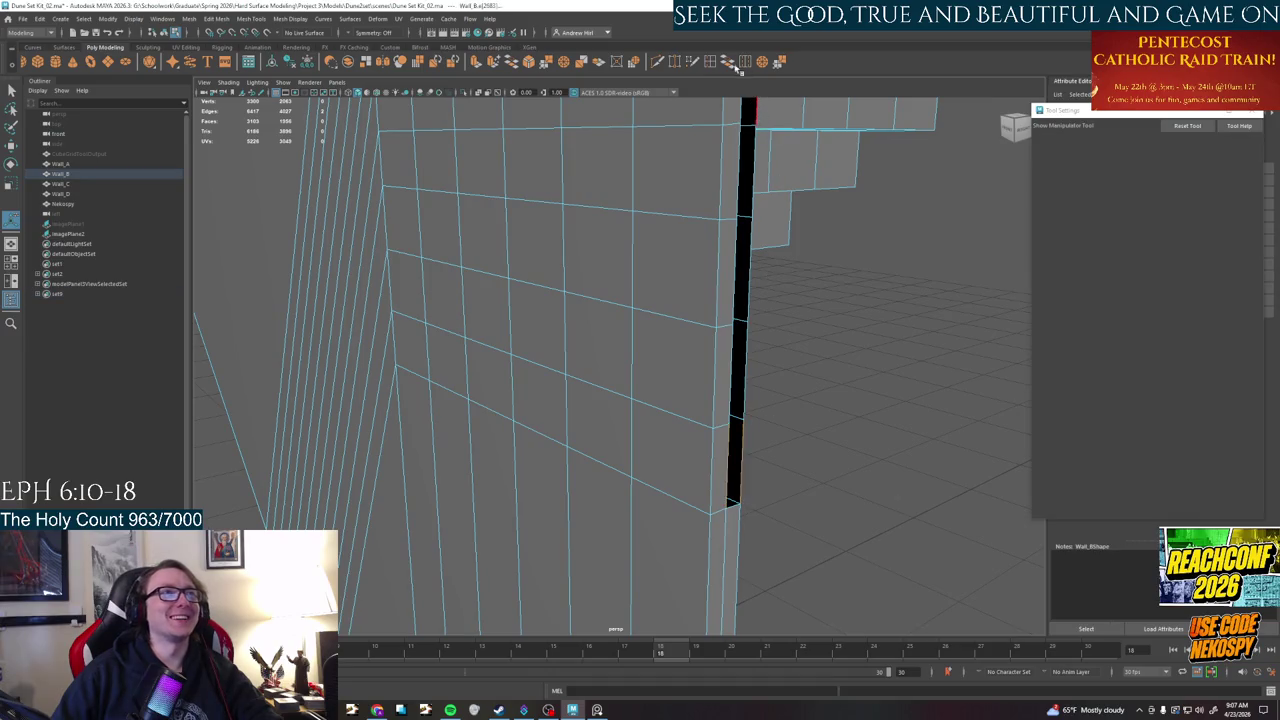
click(745, 366)
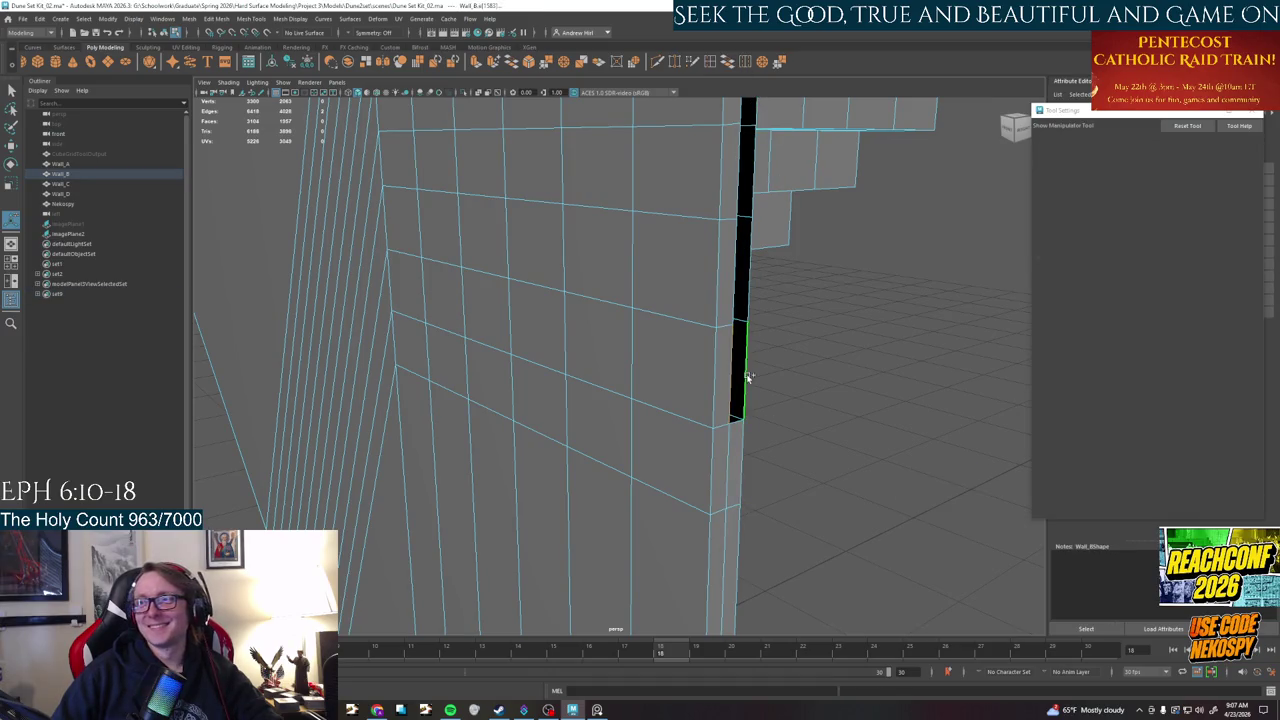
alt+drag(767, 343, 737, 386)
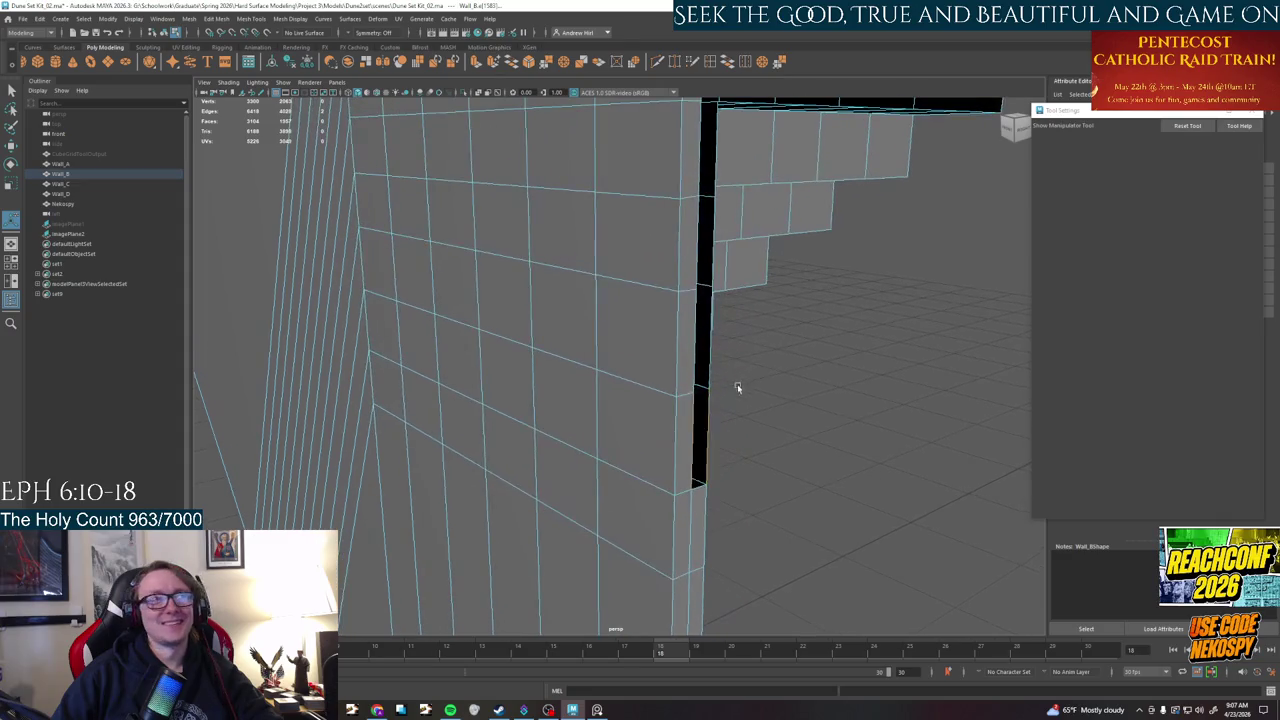
click(693, 412)
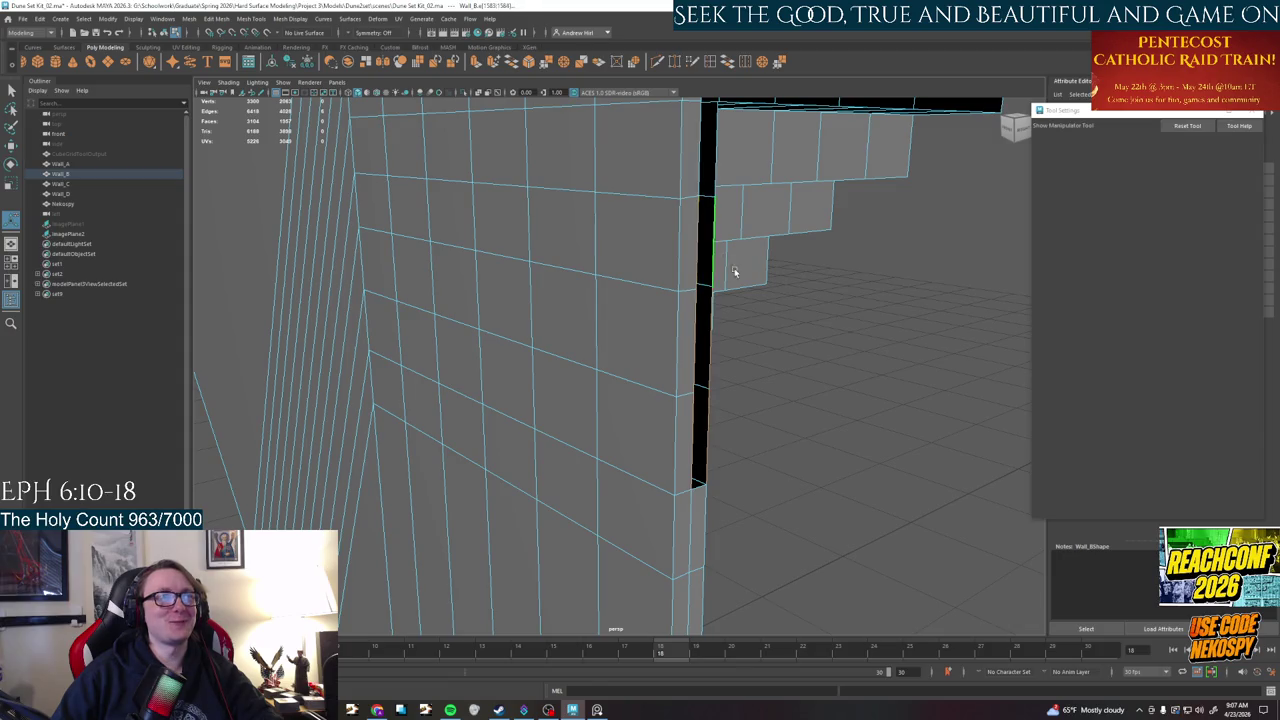
alt+drag(734, 270, 686, 409)
- Bridge the border edge pair across the gap beneath the stepped overhang
shift+click(650, 396)
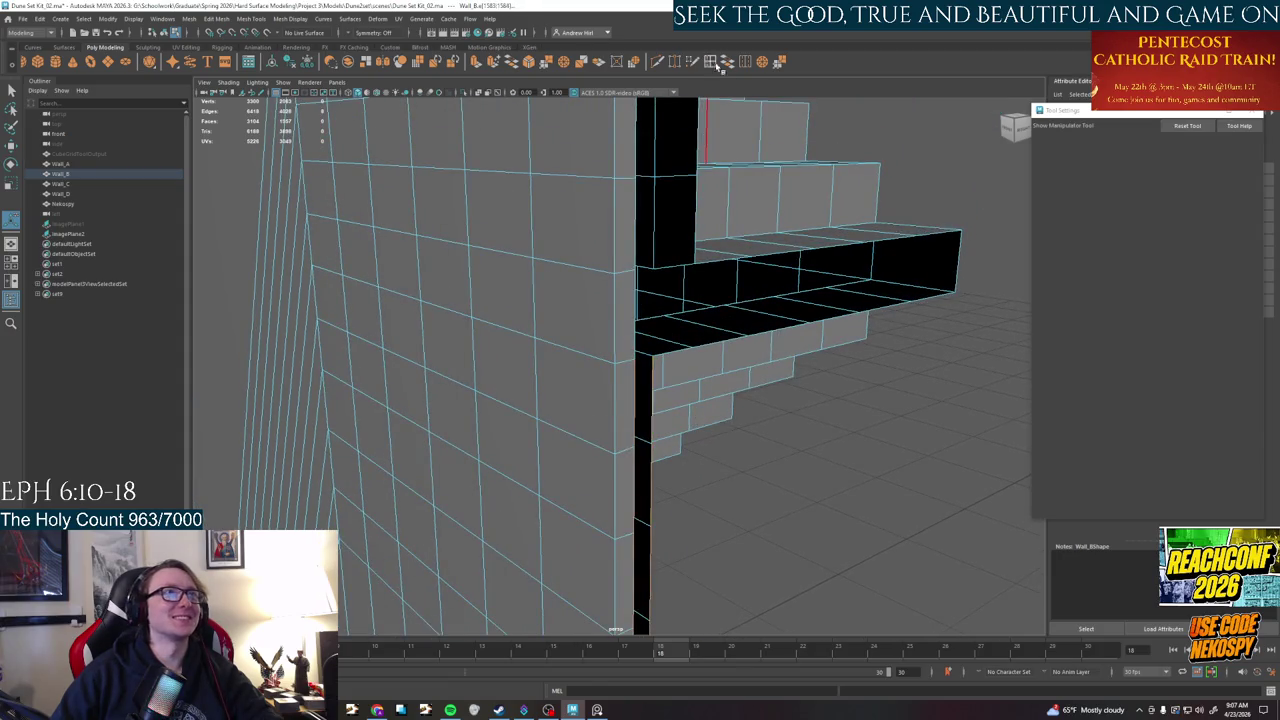
click(729, 61)
alt+drag(731, 306, 585, 373)
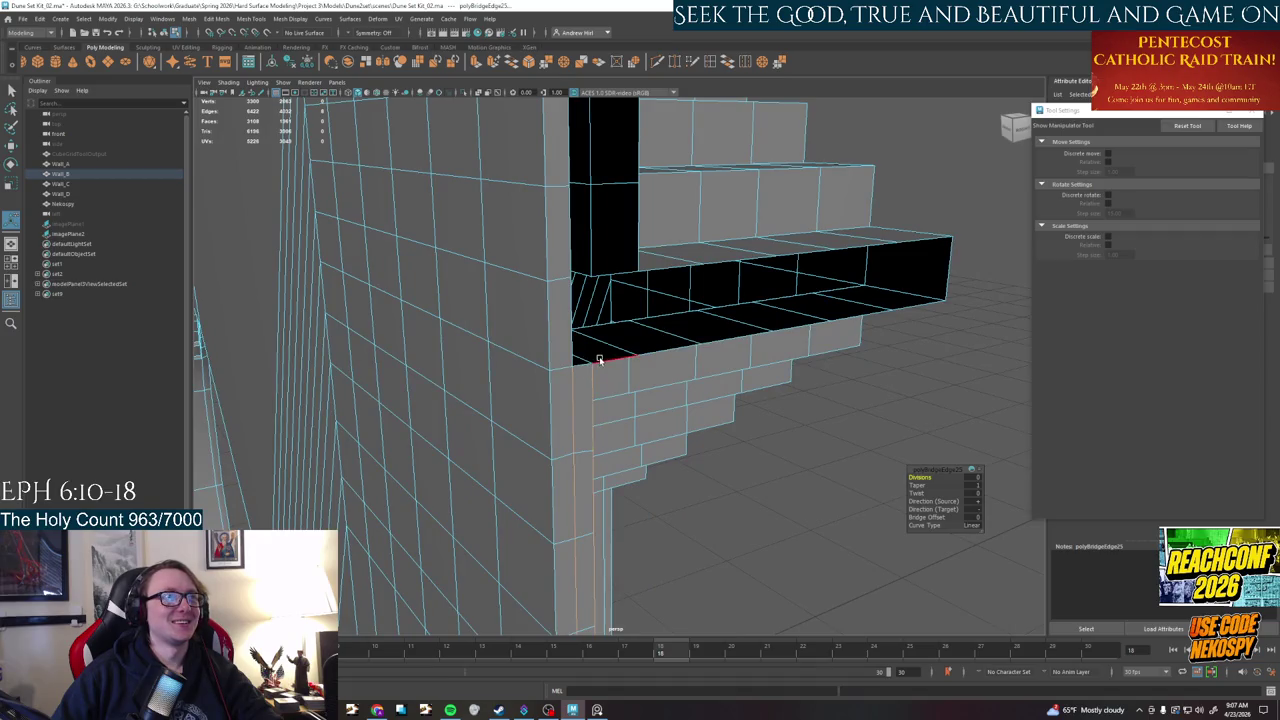
click(599, 360)
- Orbit down around the stair ledge to check the new bridge
mouse_move(629, 289)
alt+mouse_down()
mouse_move(586, 294)
mouse_move(605, 298)
alt+mouse_up()
scroll(586, 294, up, 5)
scroll(571, 297, down, 3)
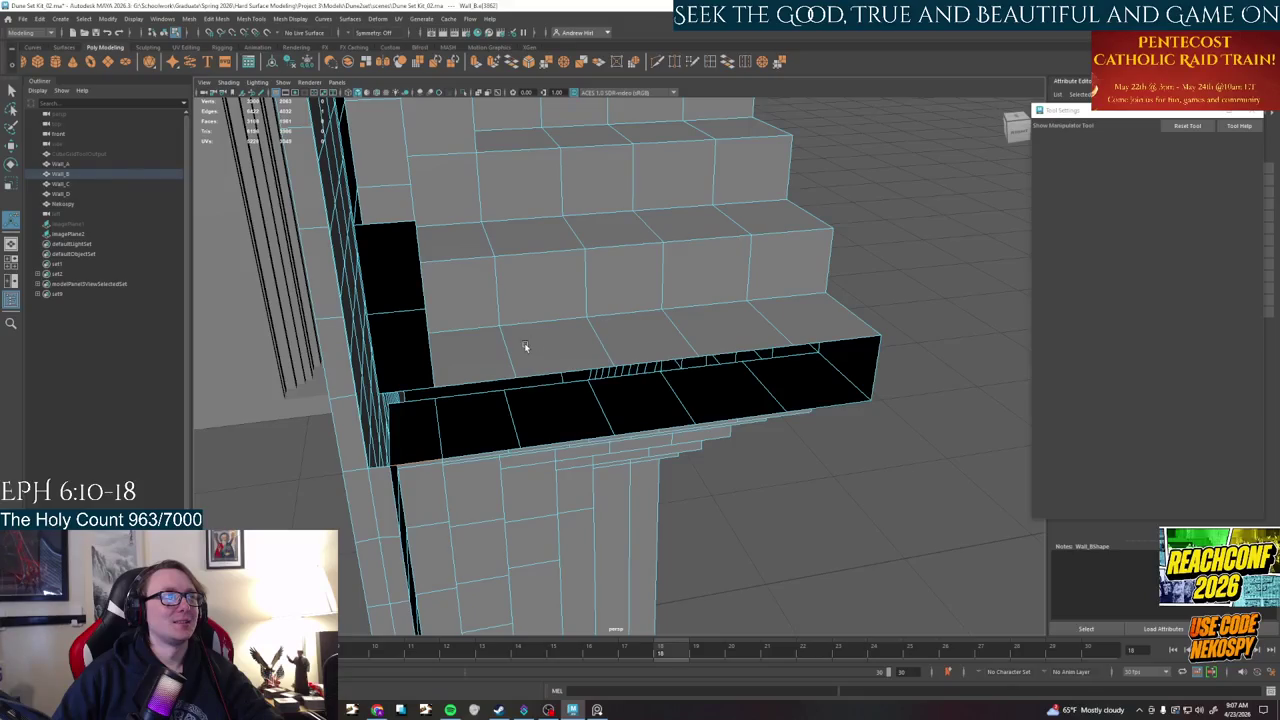
scroll(526, 346, up, 3)
mouse_move(526, 346)
alt+mouse_down()
mouse_move(731, 391)
mouse_move(608, 354)
alt+mouse_up()
- Switch to Multi component mode and delete the stray faces at the wall corner
right_click(495, 290)
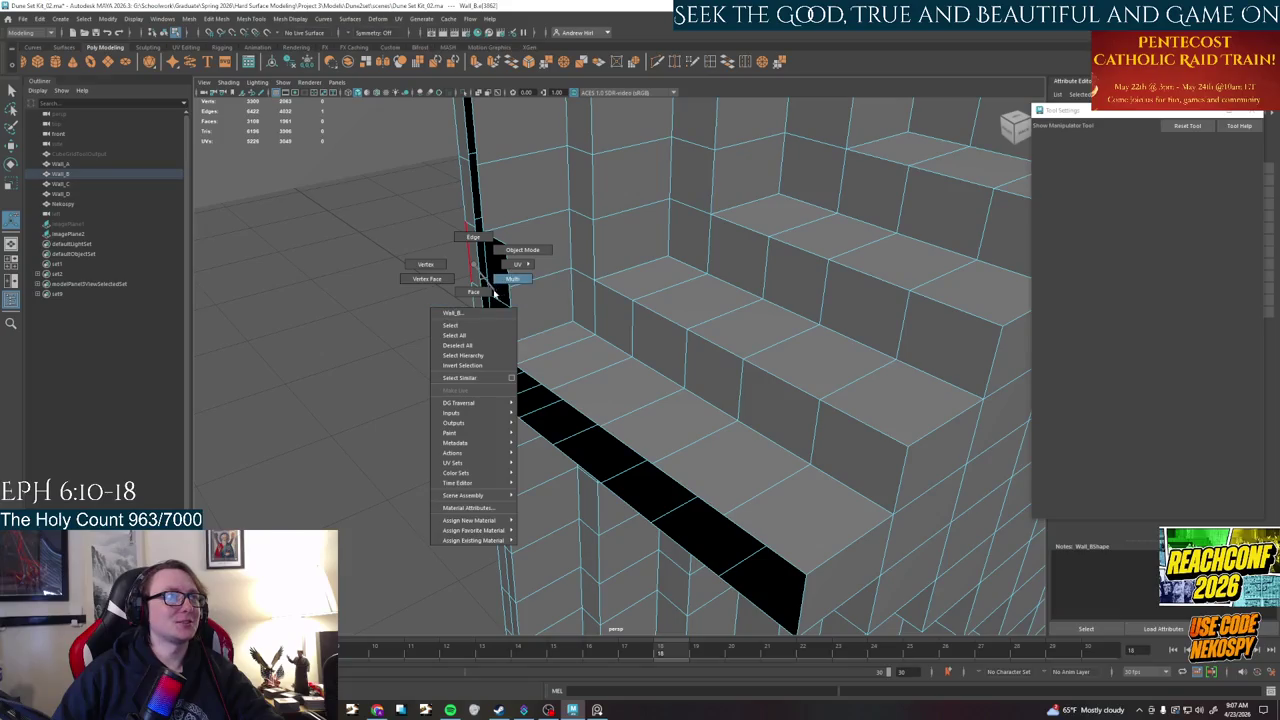
click(497, 289)
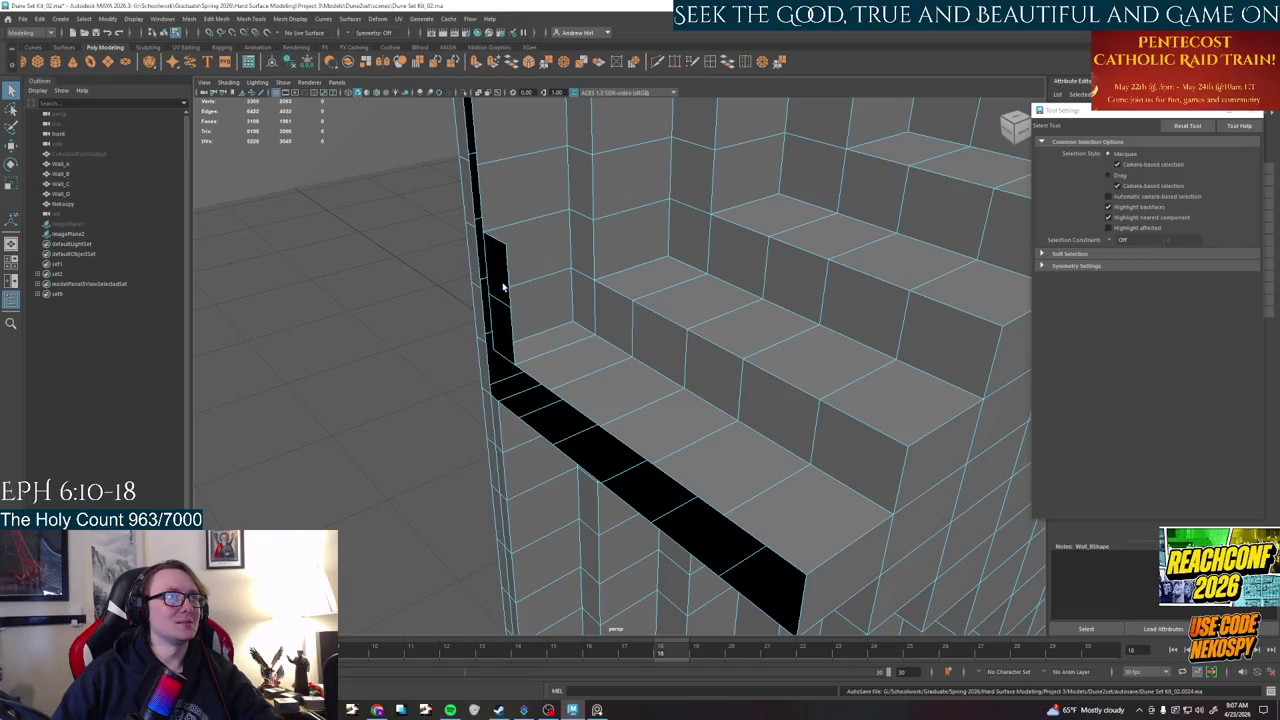
click(503, 287)
key(Delete)
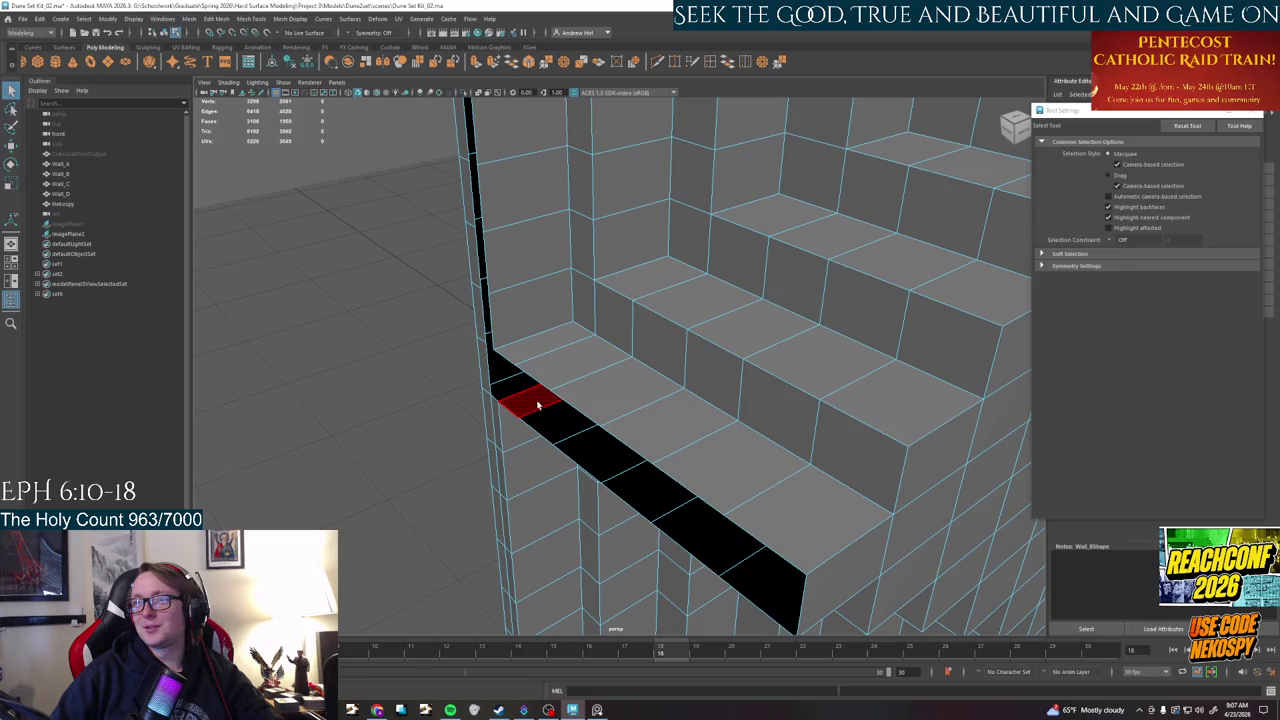
- Bridge the open underside of the stepped ledge and orbit to inspect it
scroll(550, 395, up, 5)
mouse_move(569, 391)
alt+mouse_down()
mouse_move(722, 350)
mouse_move(652, 397)
alt+mouse_up()
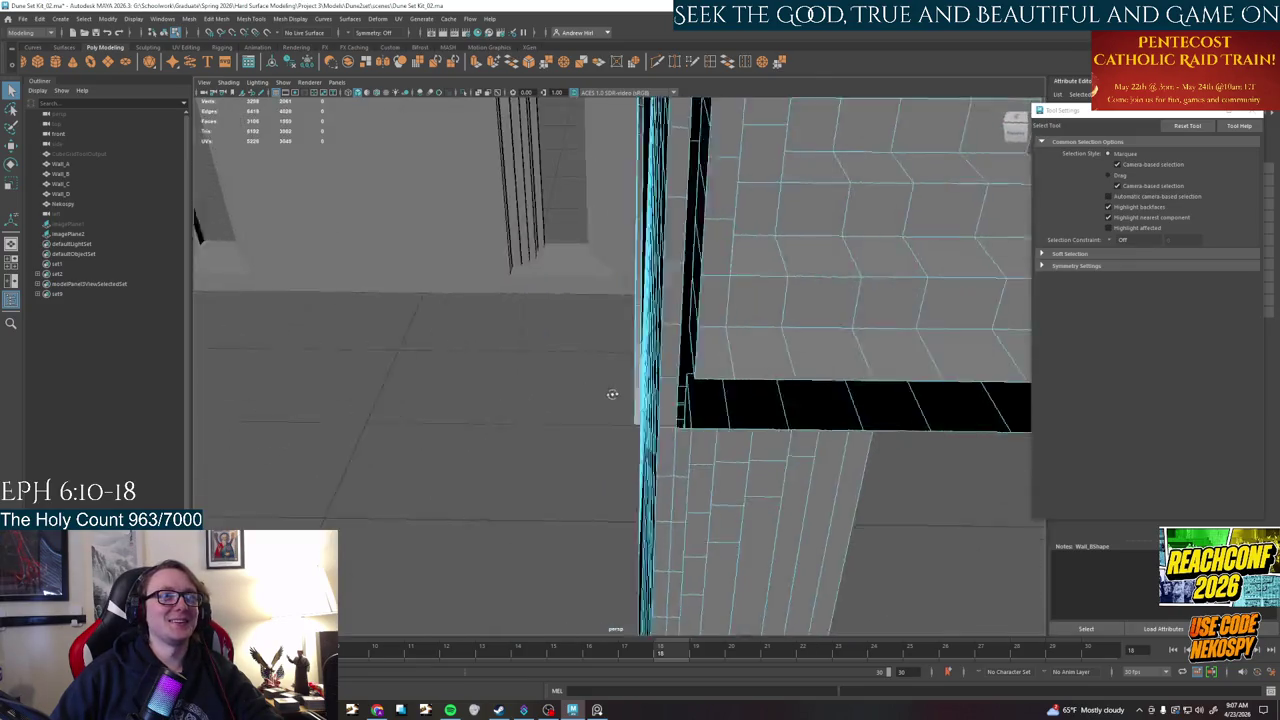
right_drag(631, 448, 641, 455)
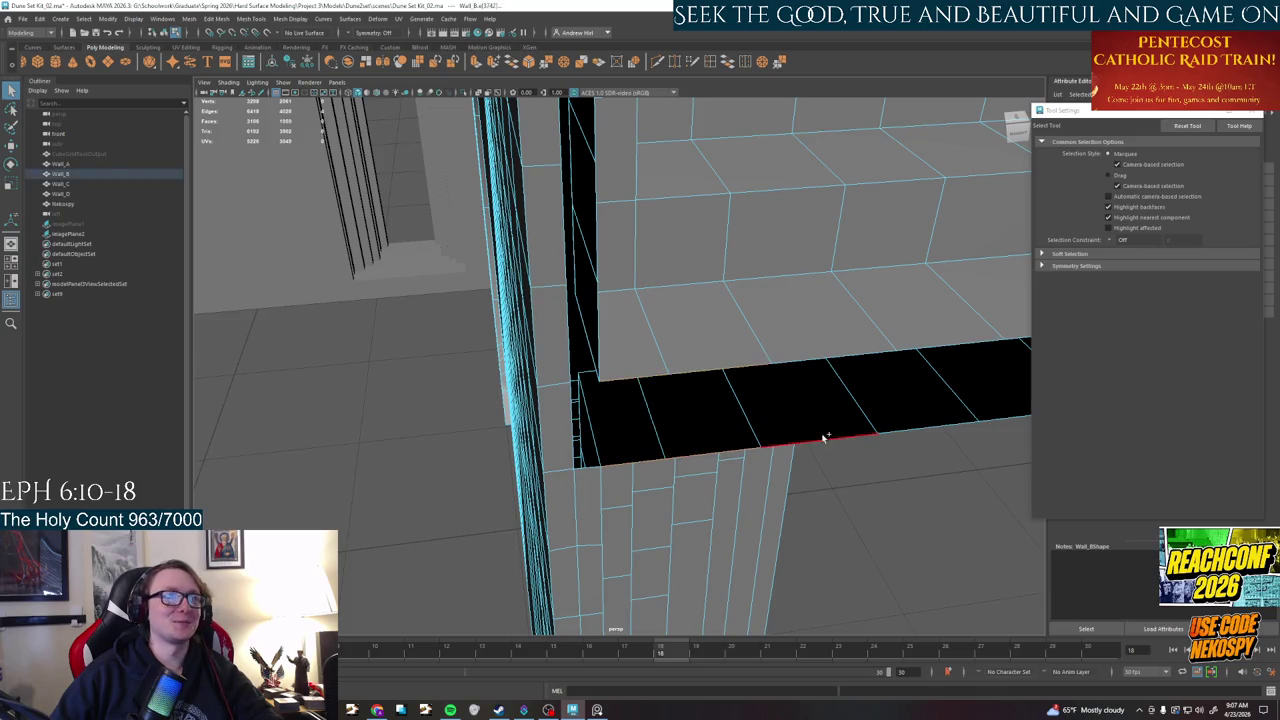
mouse_move(829, 354)
alt+mouse_down()
mouse_move(871, 357)
mouse_move(786, 443)
mouse_move(854, 397)
mouse_move(732, 420)
alt+mouse_up()
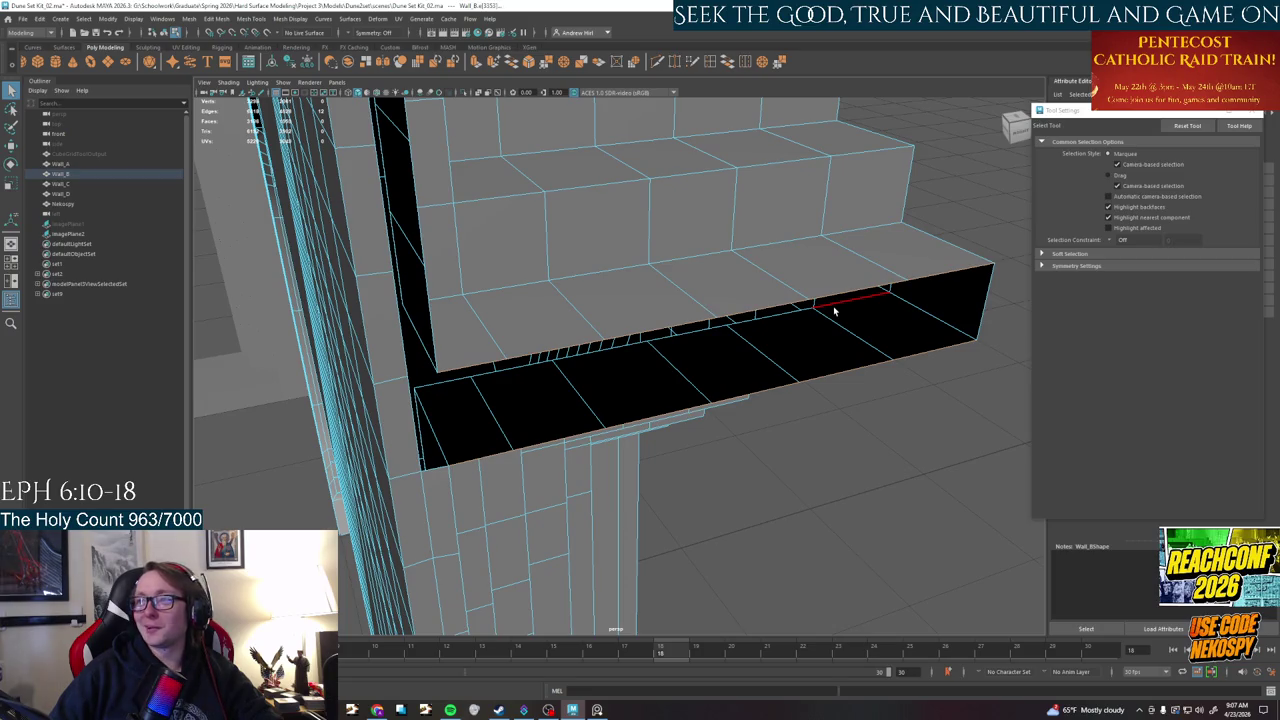
click(727, 61)
alt+drag(631, 236, 514, 418)
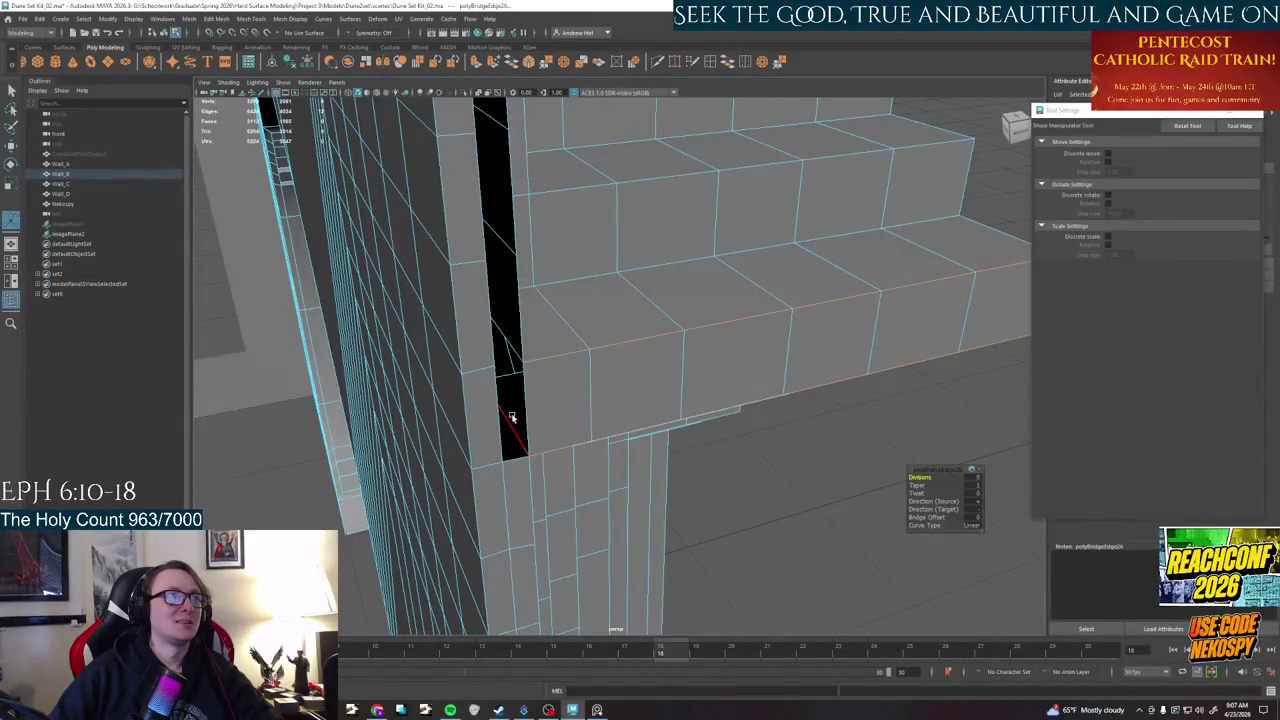
click(502, 345)
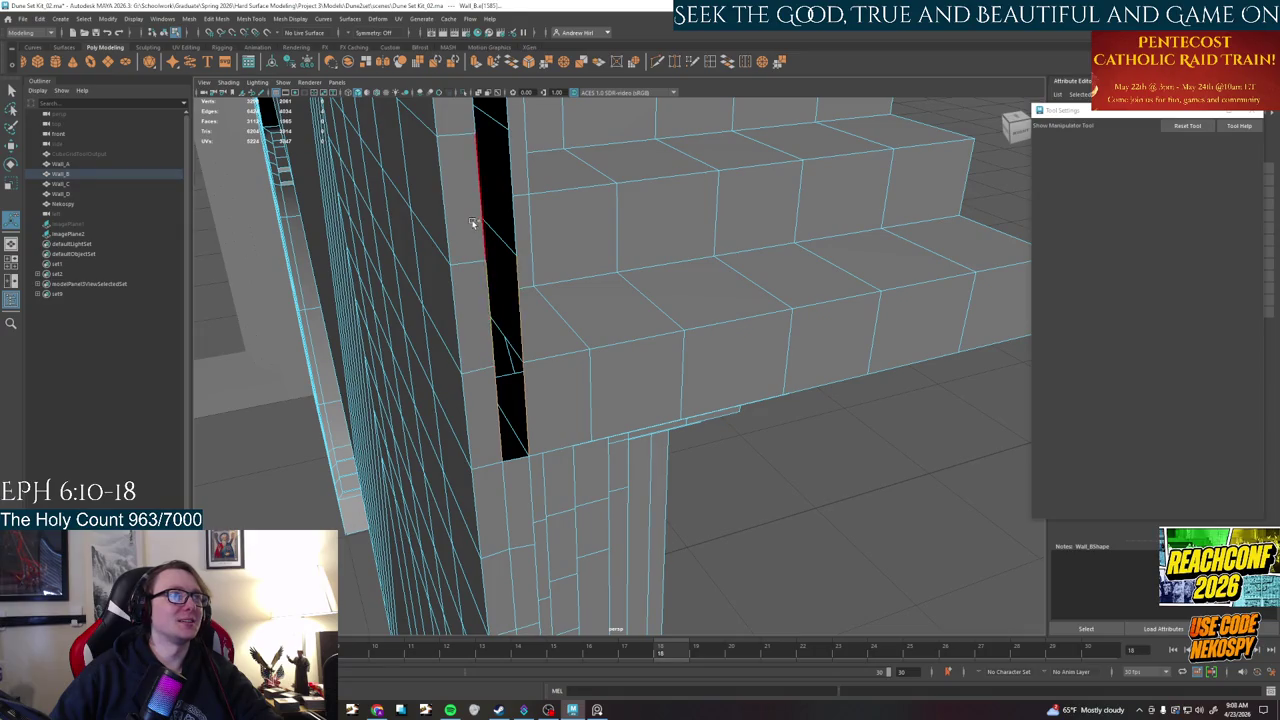
- Bridge the long vertical slit down Wall_B's front corner face
mouse_move(473, 222)
alt+mouse_down()
mouse_move(586, 277)
mouse_move(549, 502)
alt+mouse_up()
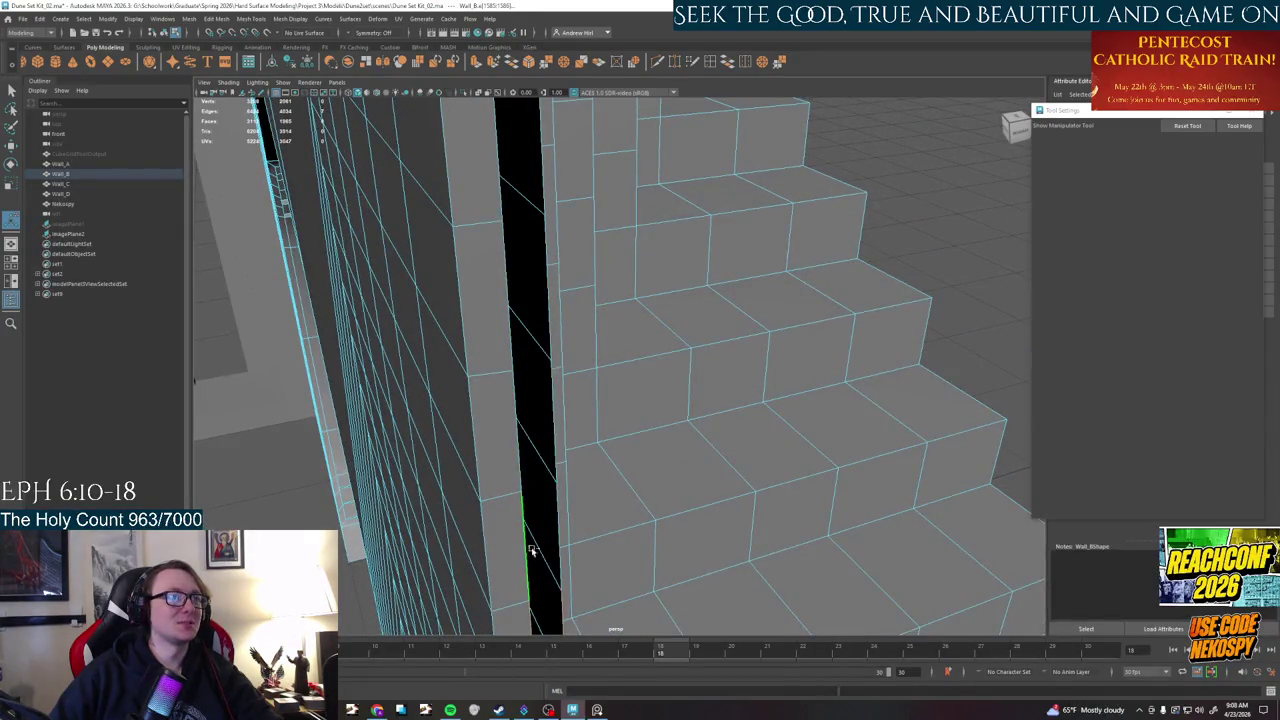
scroll(555, 543, down, 2)
scroll(555, 543, down, 2)
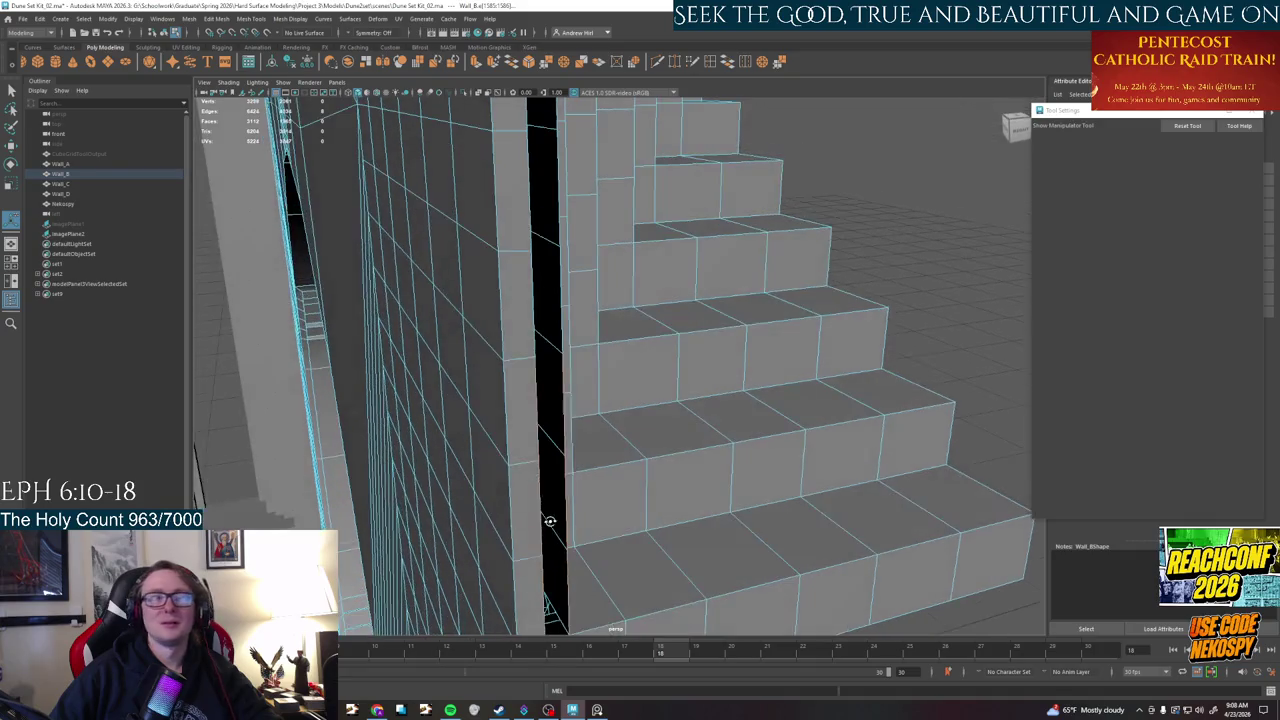
alt+drag(555, 318, 697, 545)
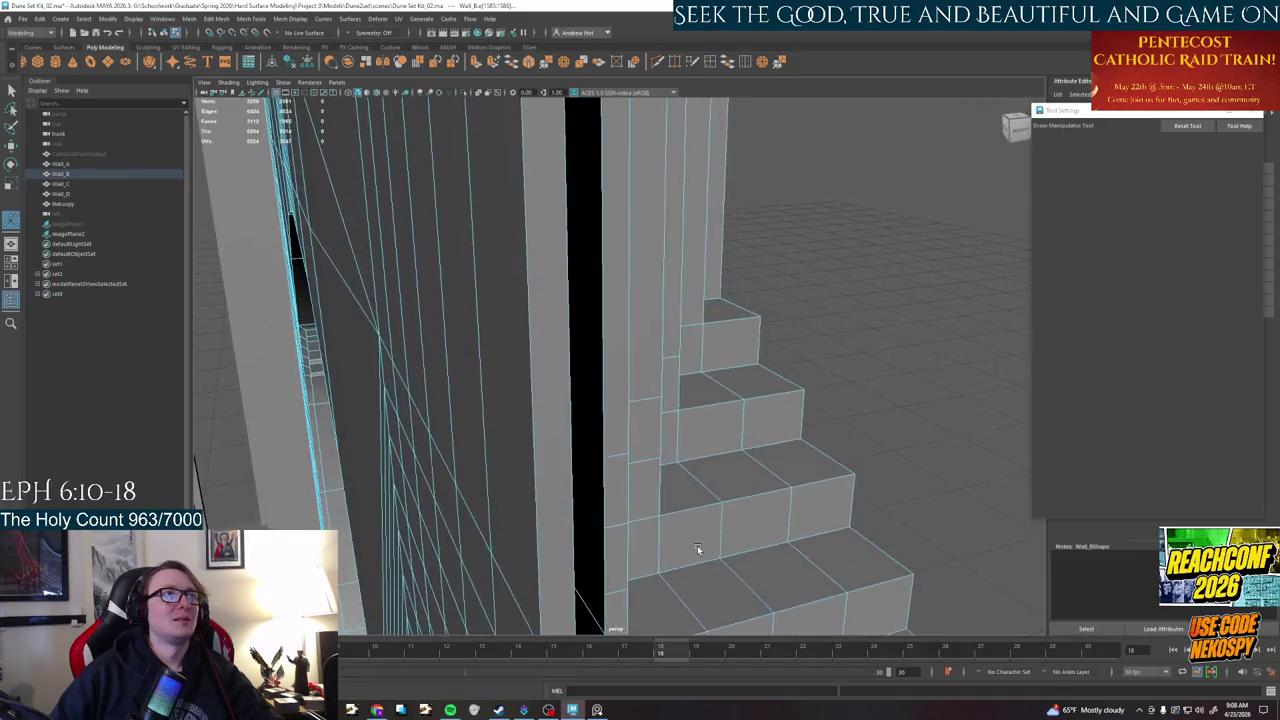
scroll(697, 545, down, 3)
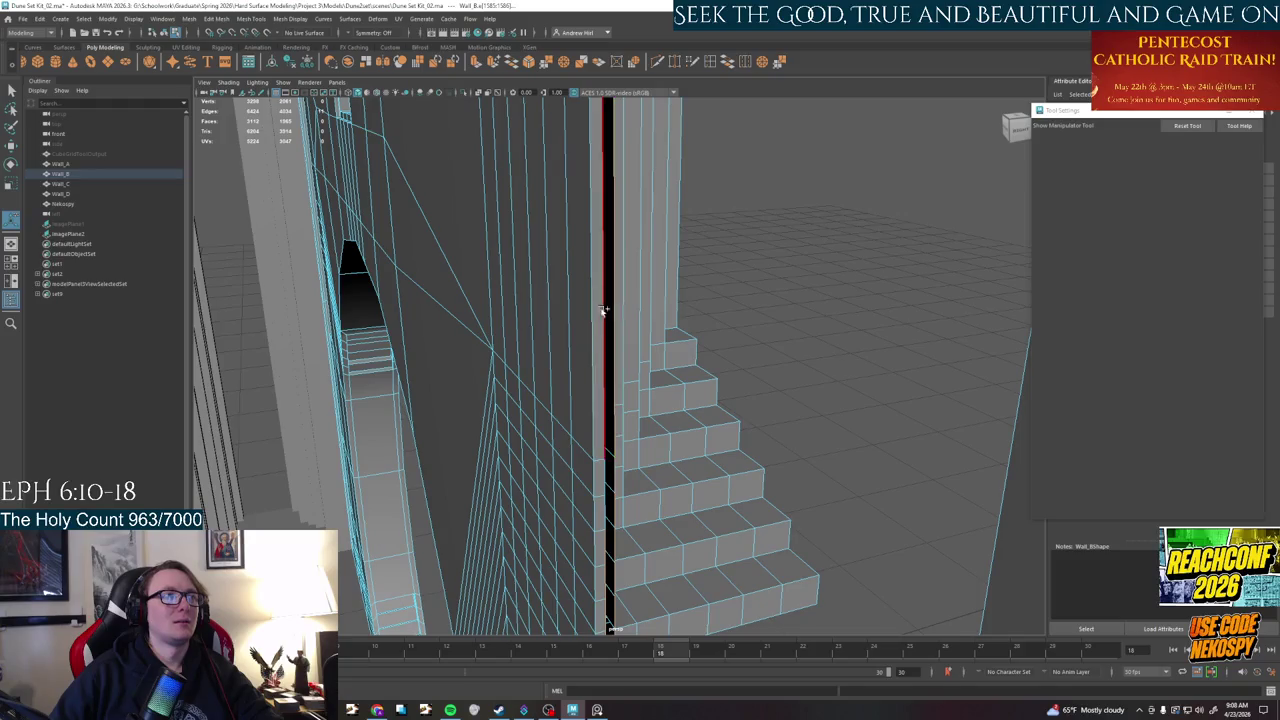
click(604, 517)
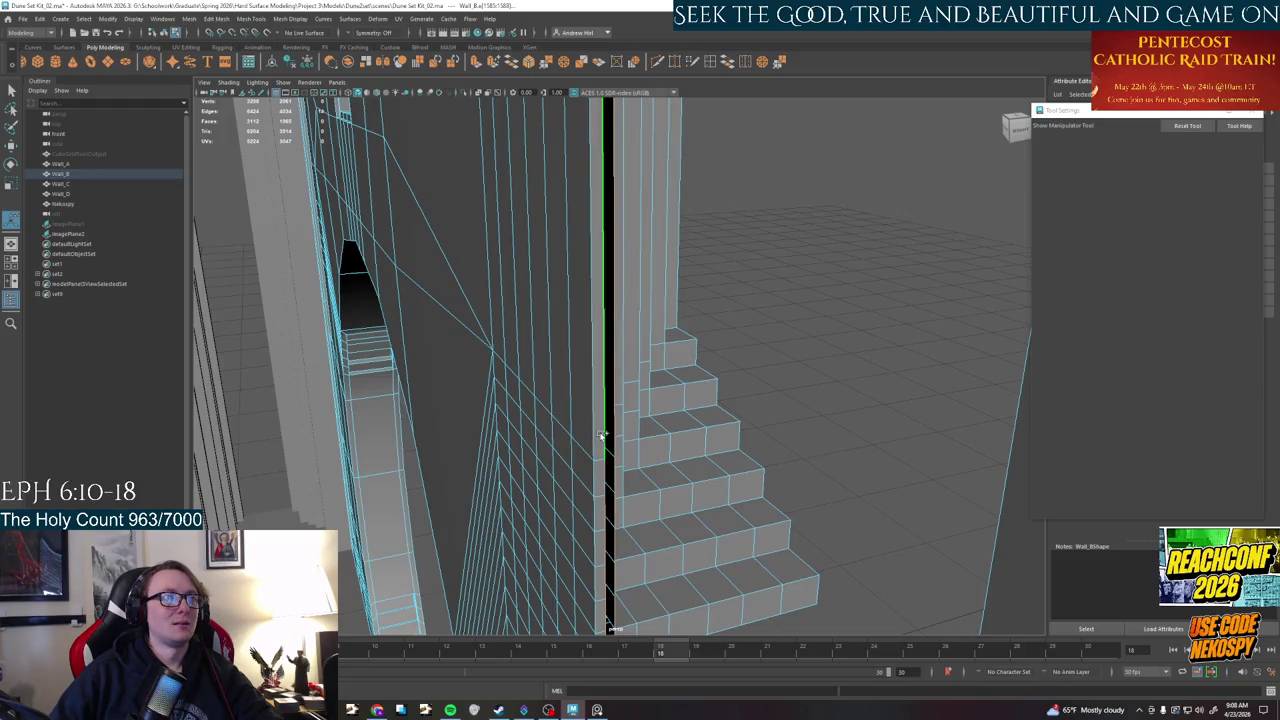
alt+drag(604, 517, 608, 480)
click(608, 480)
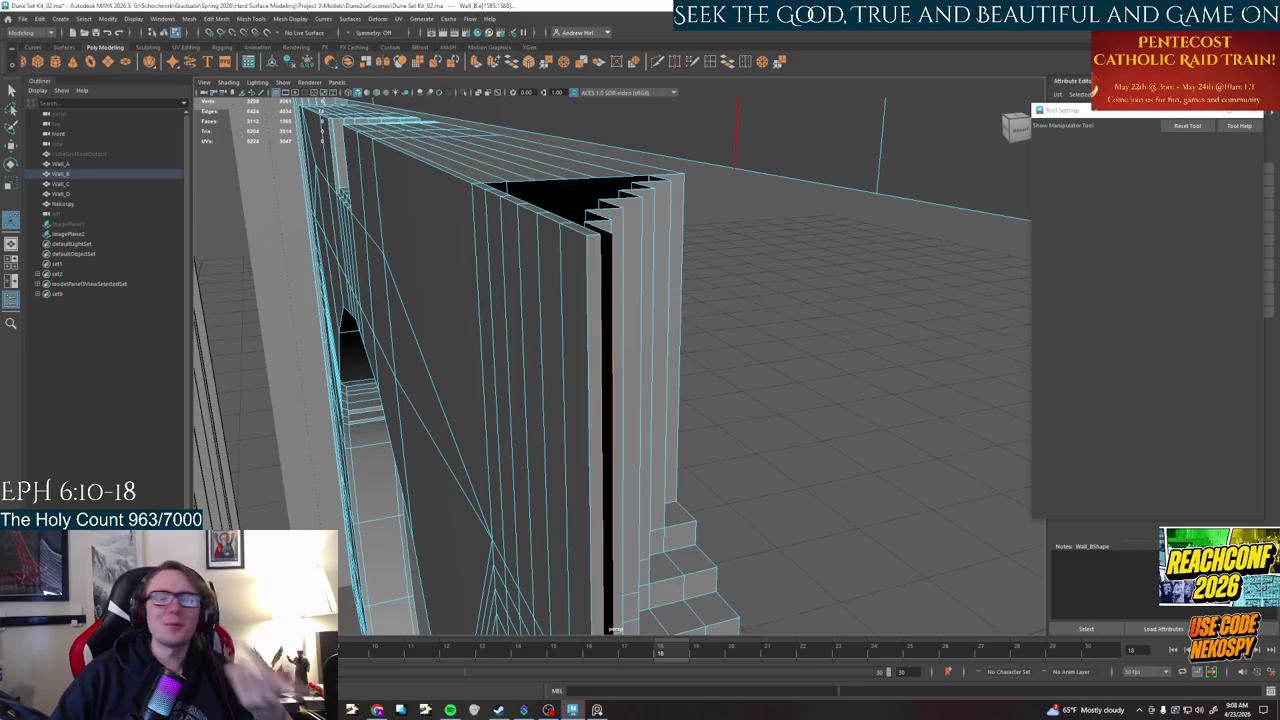
click(727, 62)
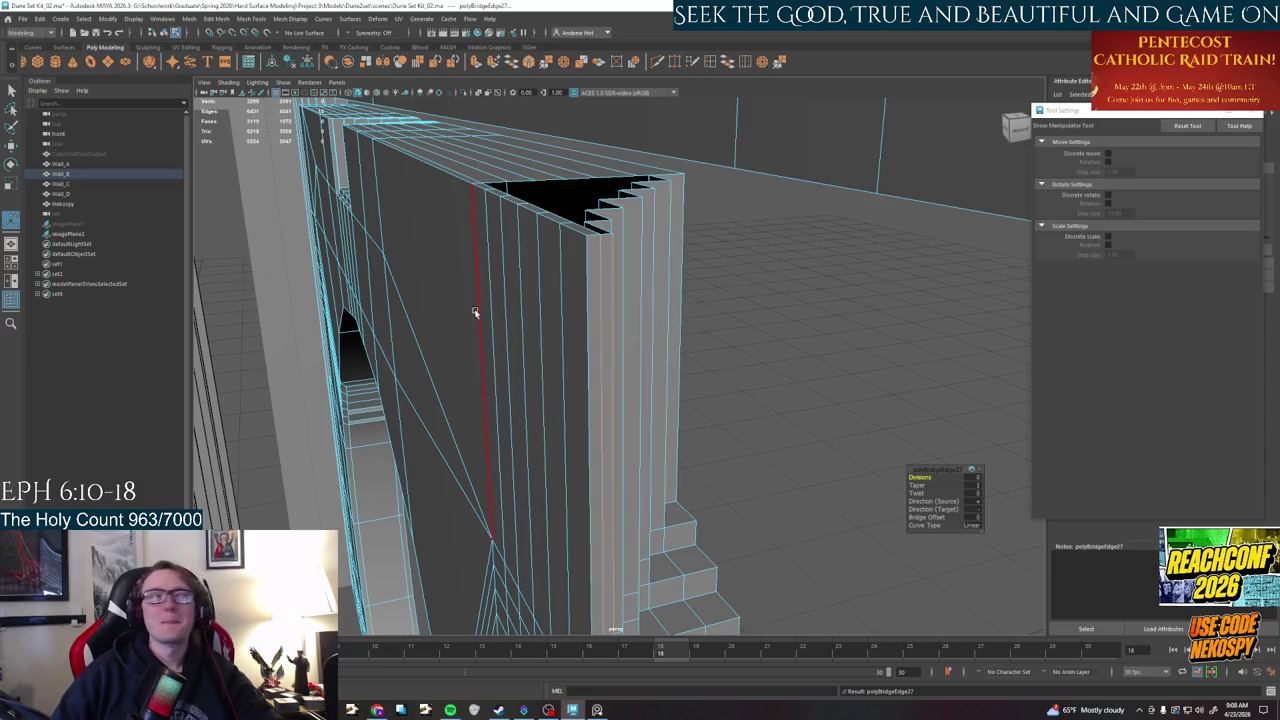
- Bridge the first pair of opposing border edges on the stepped wall top
alt+drag(471, 309, 591, 354)
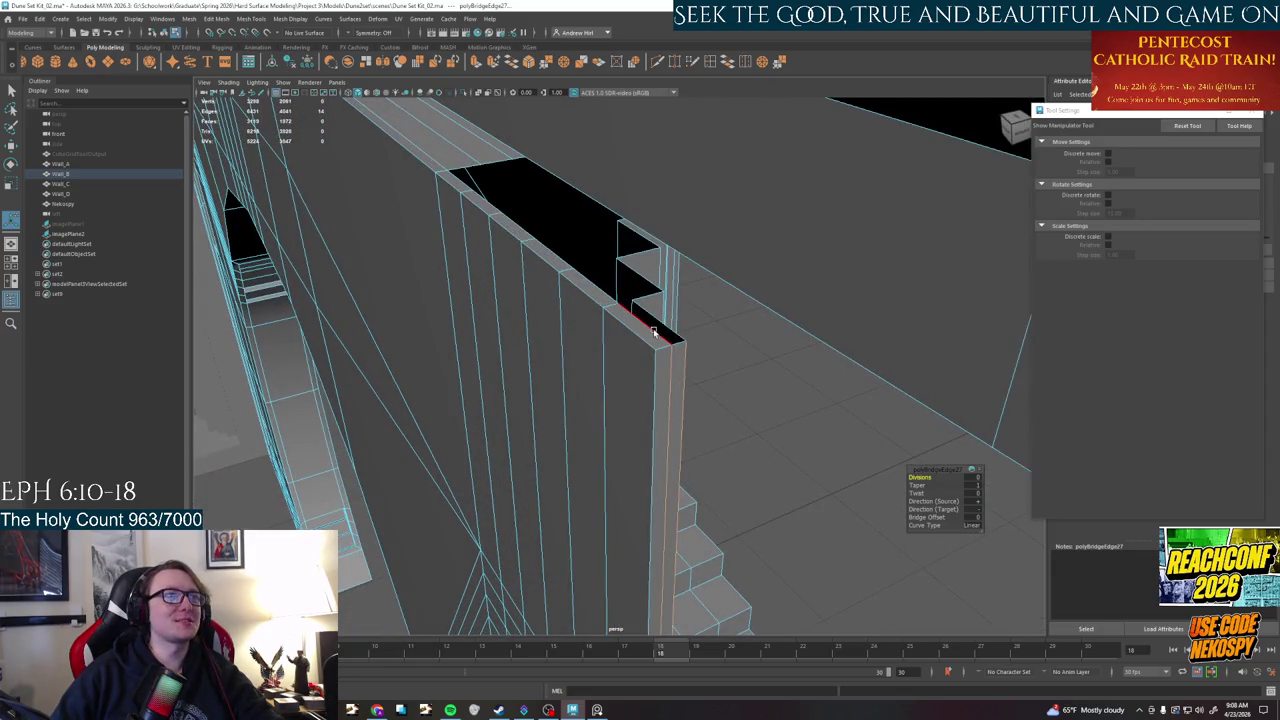
click(660, 330)
alt+drag(652, 287, 651, 381)
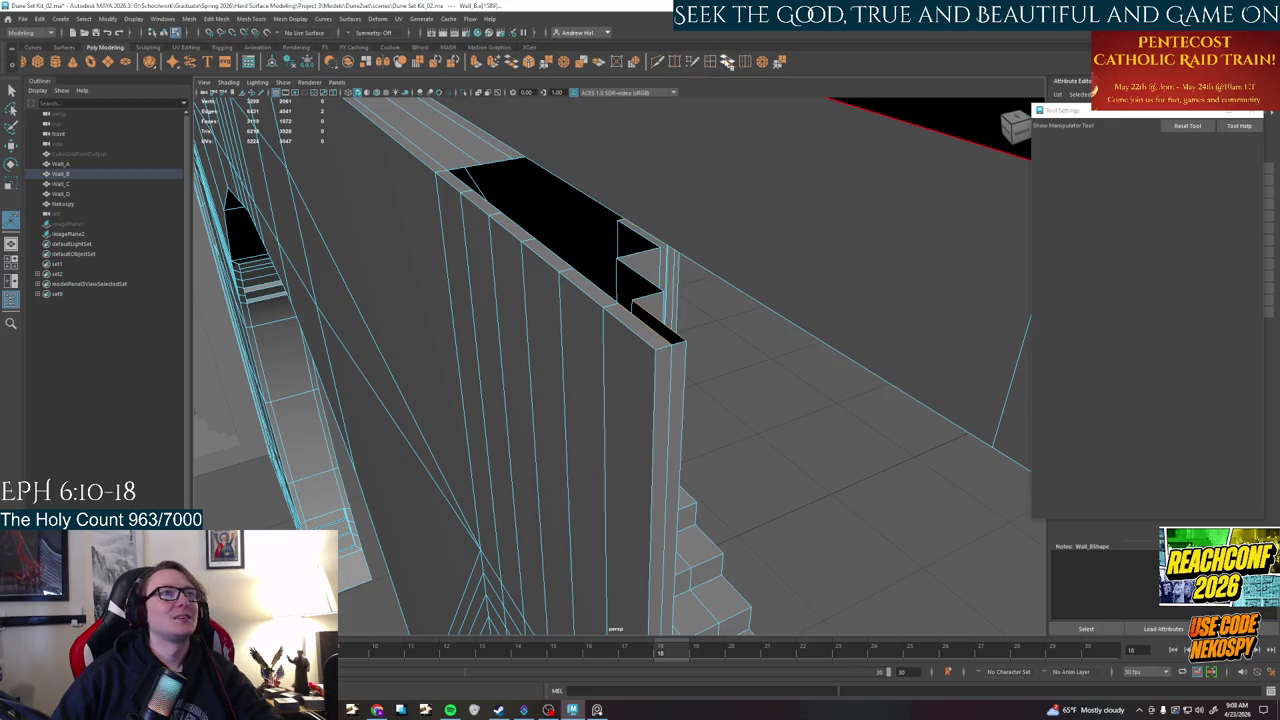
shift+right_drag(651, 381, 651, 381)
alt+drag(651, 381, 653, 428)
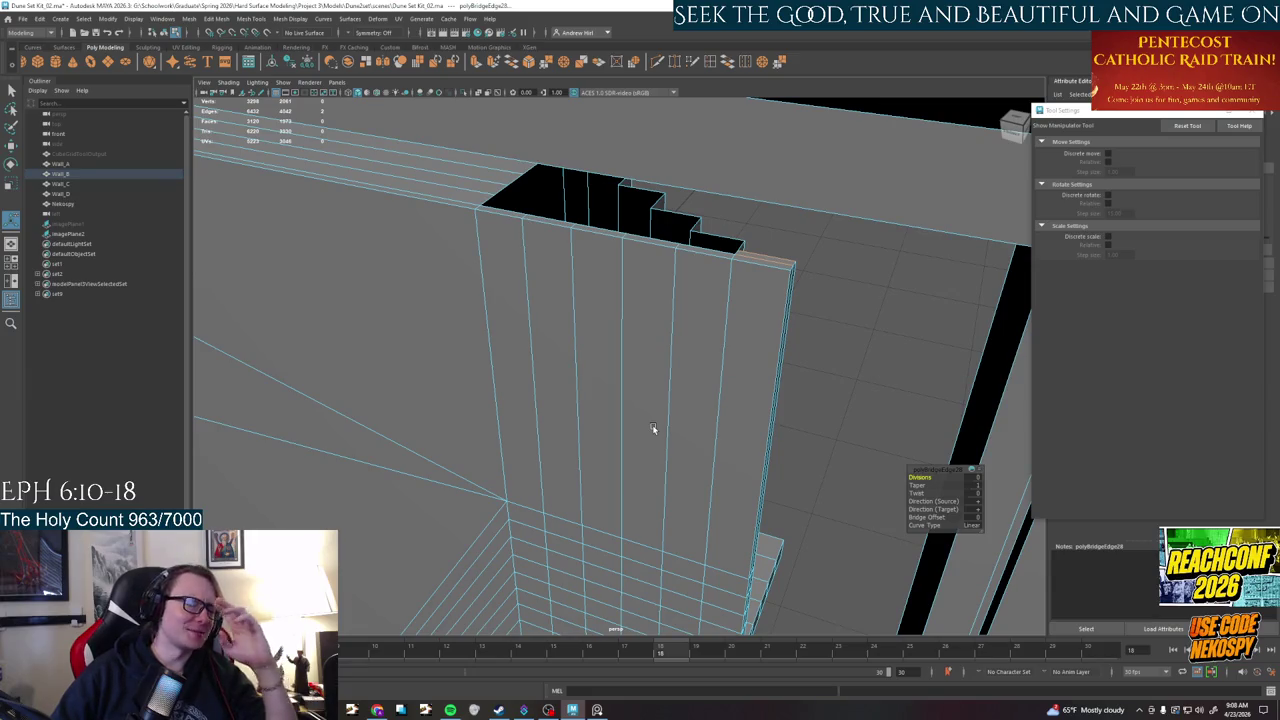
scroll(652, 432, down, 3)
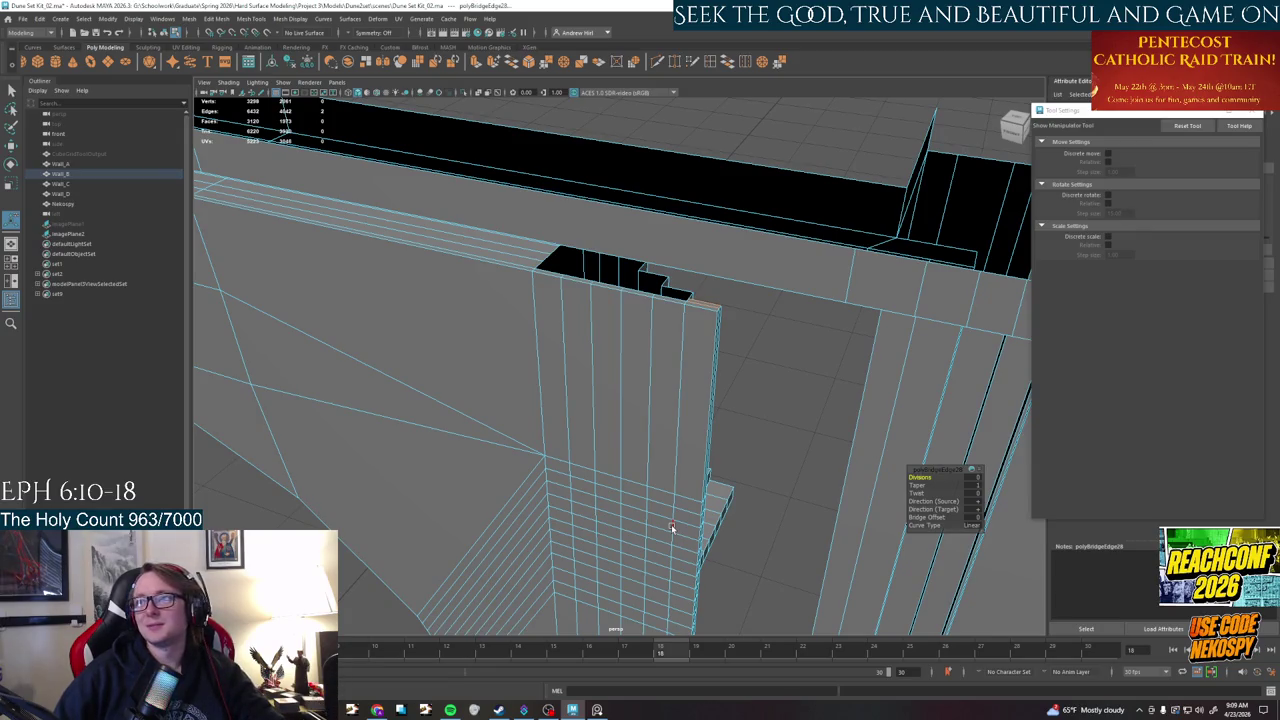
- Bridge the remaining wall-top gap and orbit over the top to check the new faces
scroll(630, 398, up, 3)
mouse_move(630, 398)
alt+mouse_down()
mouse_move(646, 393)
mouse_move(630, 506)
alt+mouse_up()
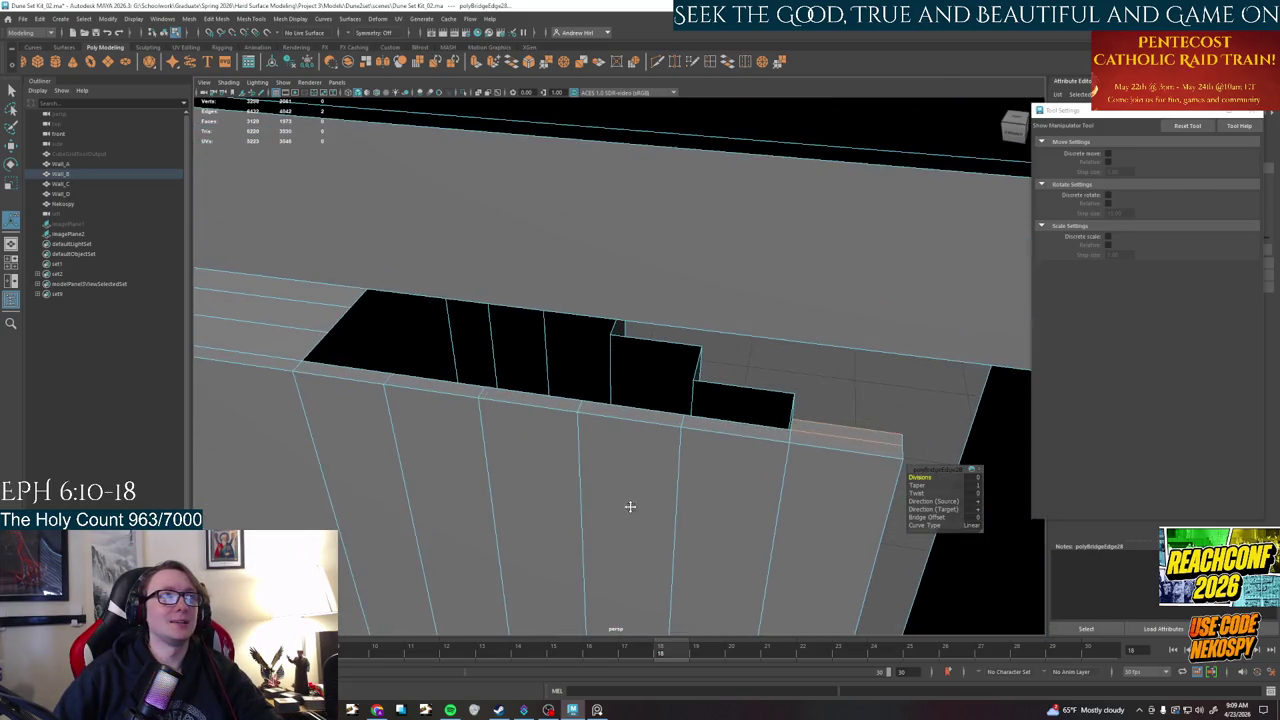
click(731, 398)
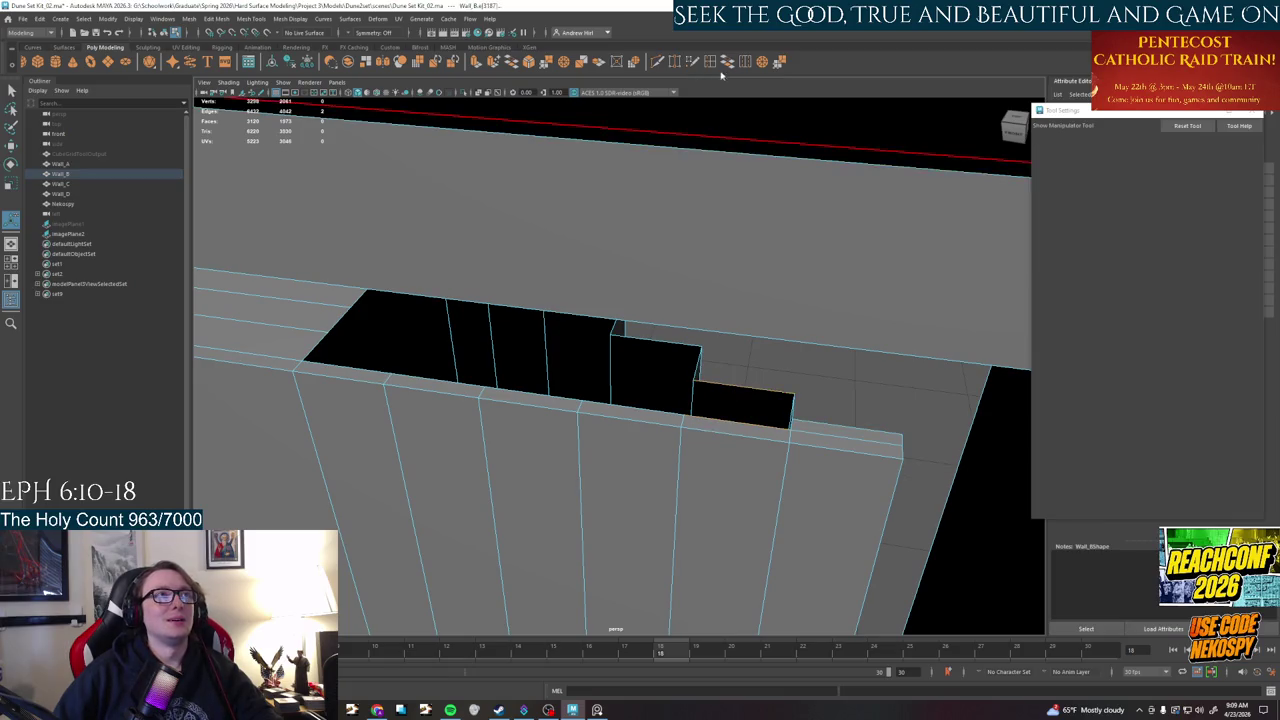
shift+click(731, 271)
alt+drag(737, 443, 724, 442)
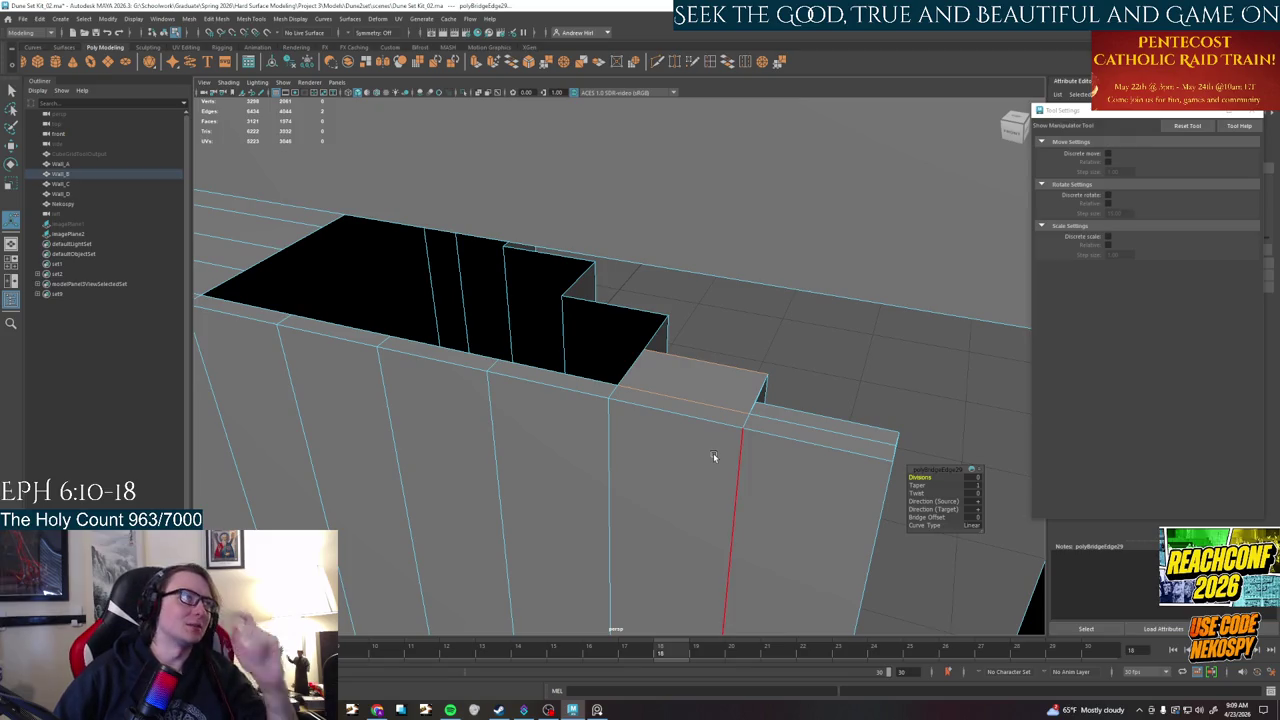
scroll(713, 456, down, 2)
alt+drag(713, 456, 689, 440)
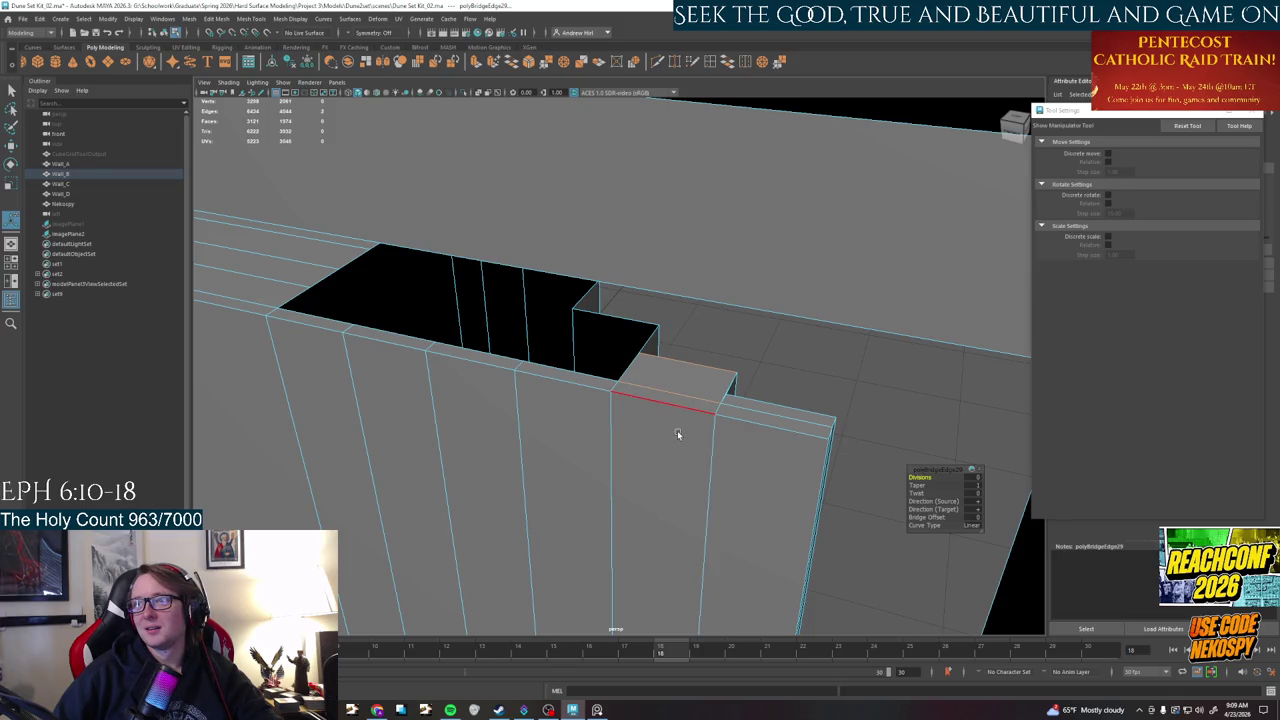
mouse_move(677, 430)
alt+mouse_down()
mouse_move(743, 366)
mouse_move(837, 349)
mouse_move(686, 379)
alt+mouse_up()
- Multi-Cut a new edge across the top of the wall block
key(q)
click(657, 61)
click(577, 347)
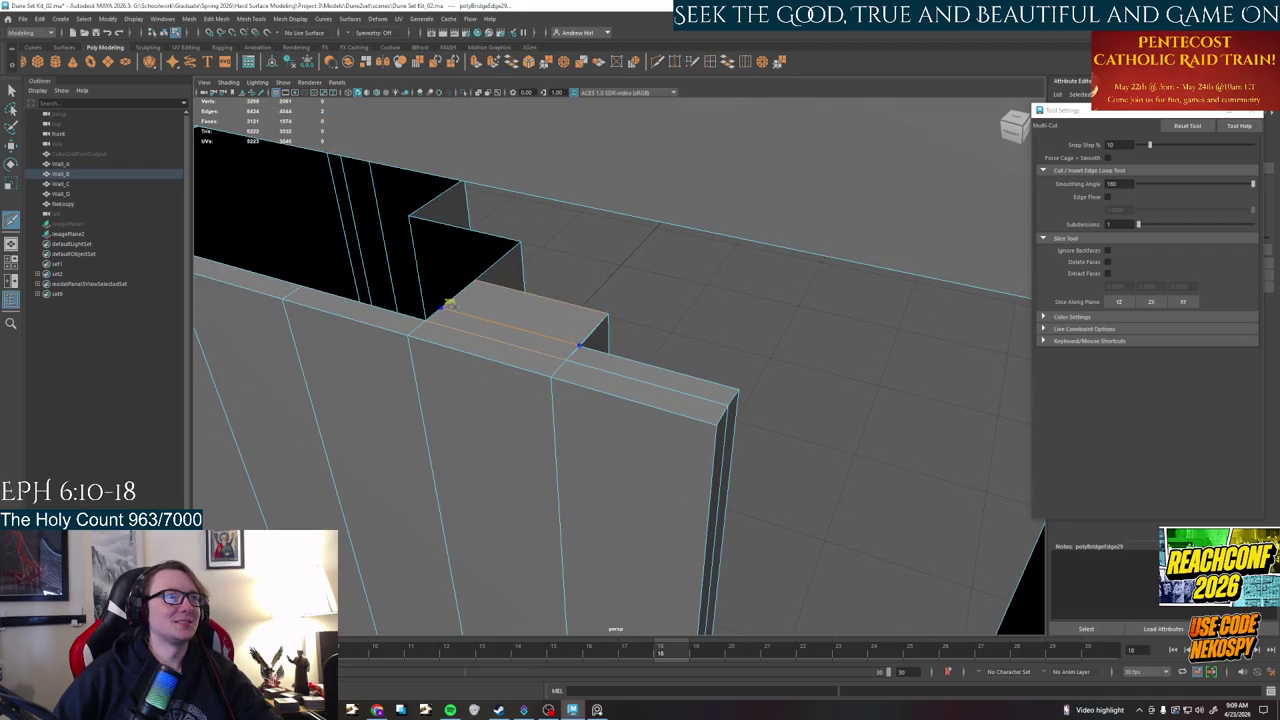
click(441, 310)
alt+drag(441, 310, 532, 378)
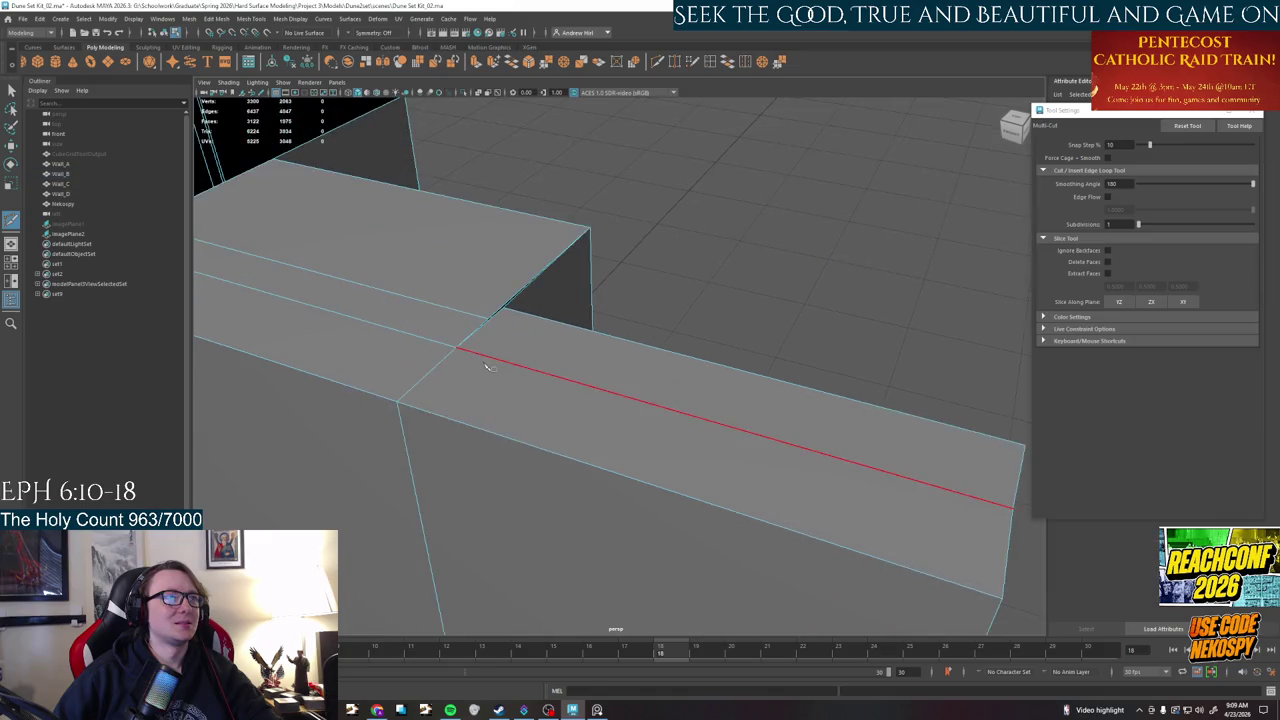
key(q)
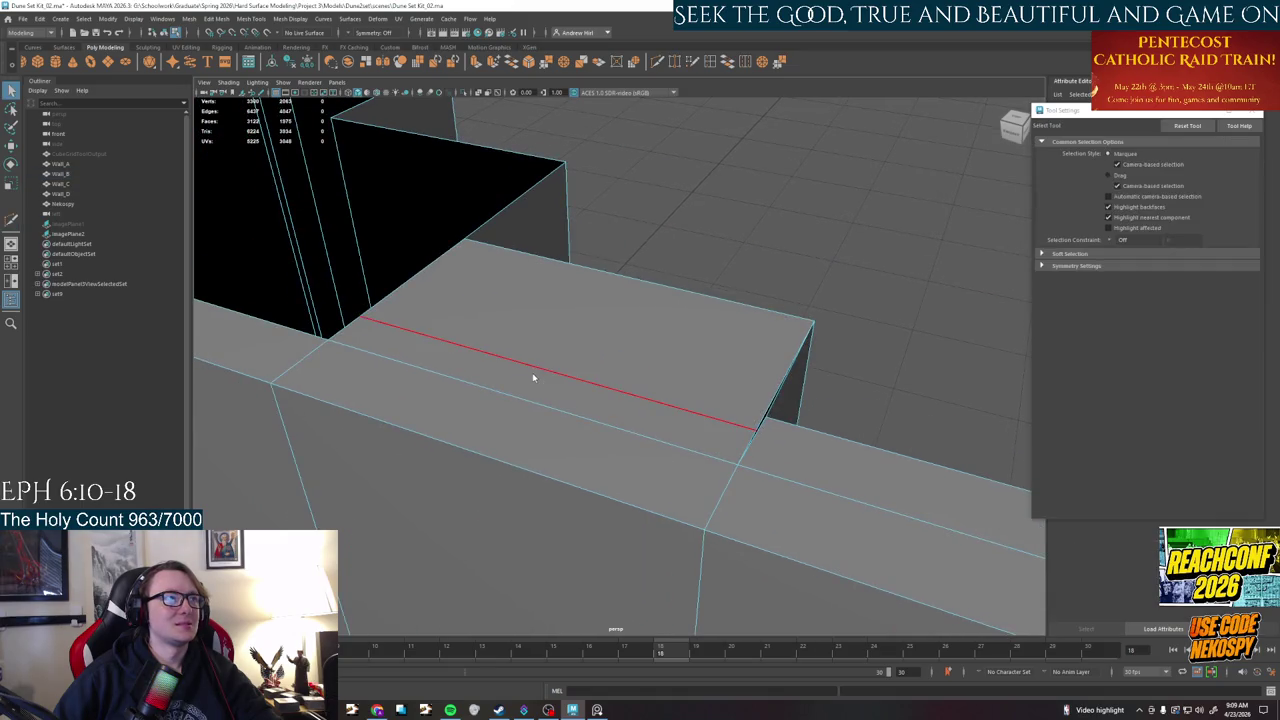
- Shift the new cut's border edge slightly up and right with the Move Tool
right_drag(532, 377, 528, 357)
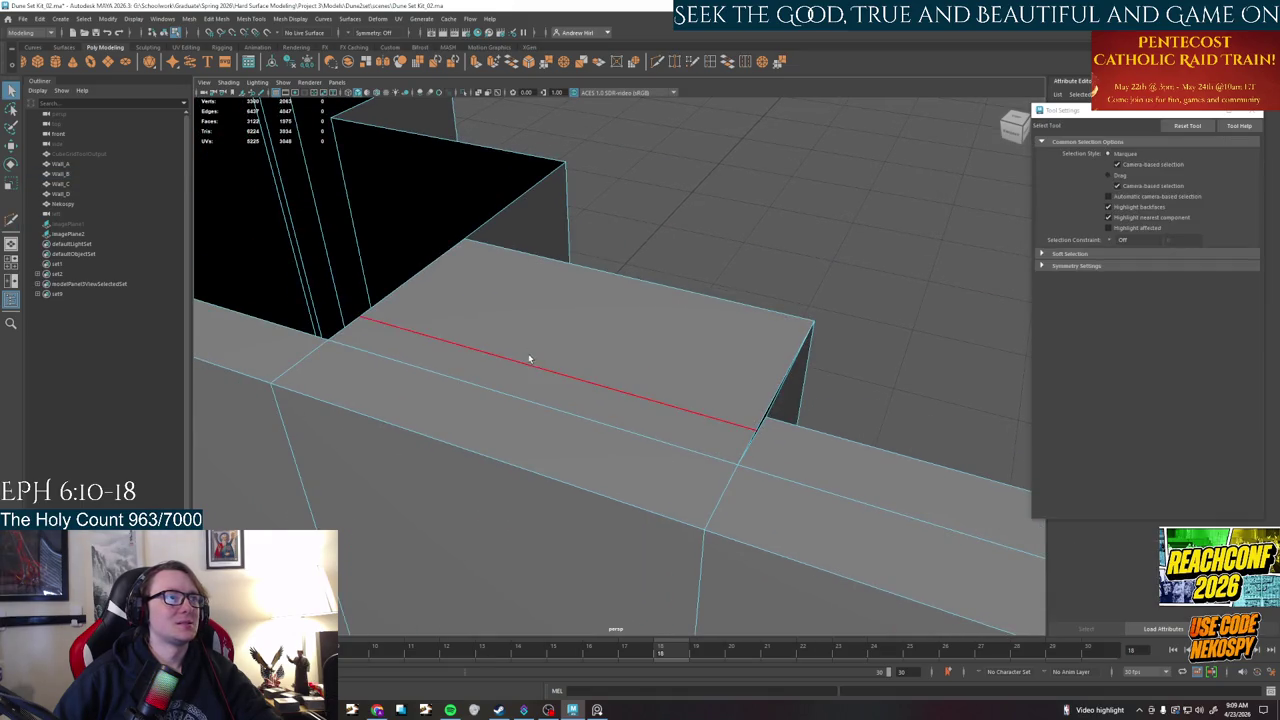
click(540, 368)
key(w)
click(540, 371)
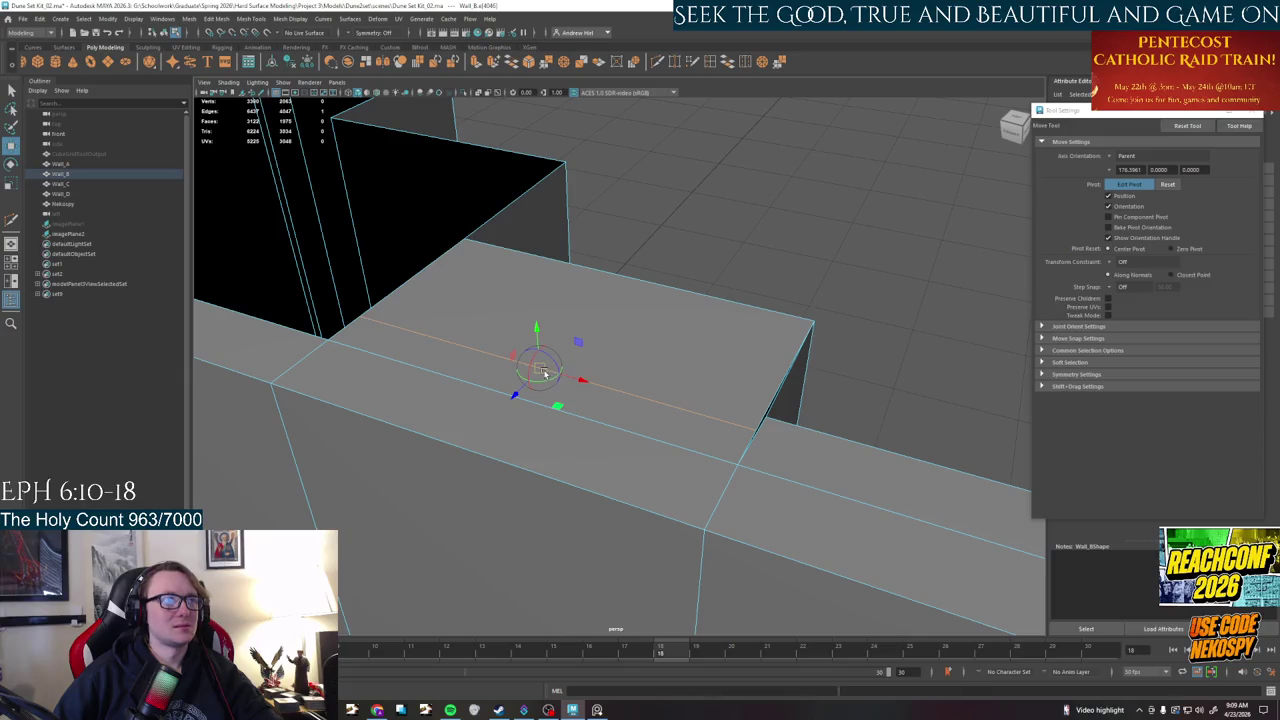
drag(543, 372, 745, 416)
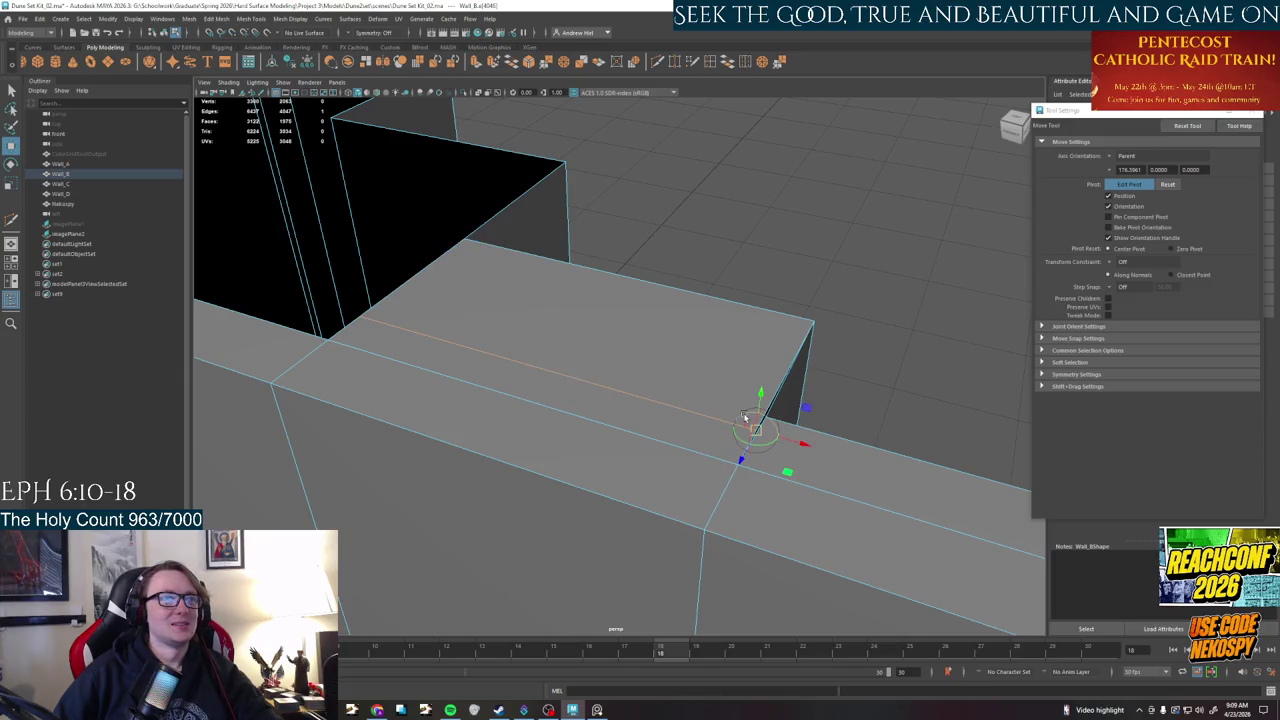
middle_drag(740, 459, 744, 451)
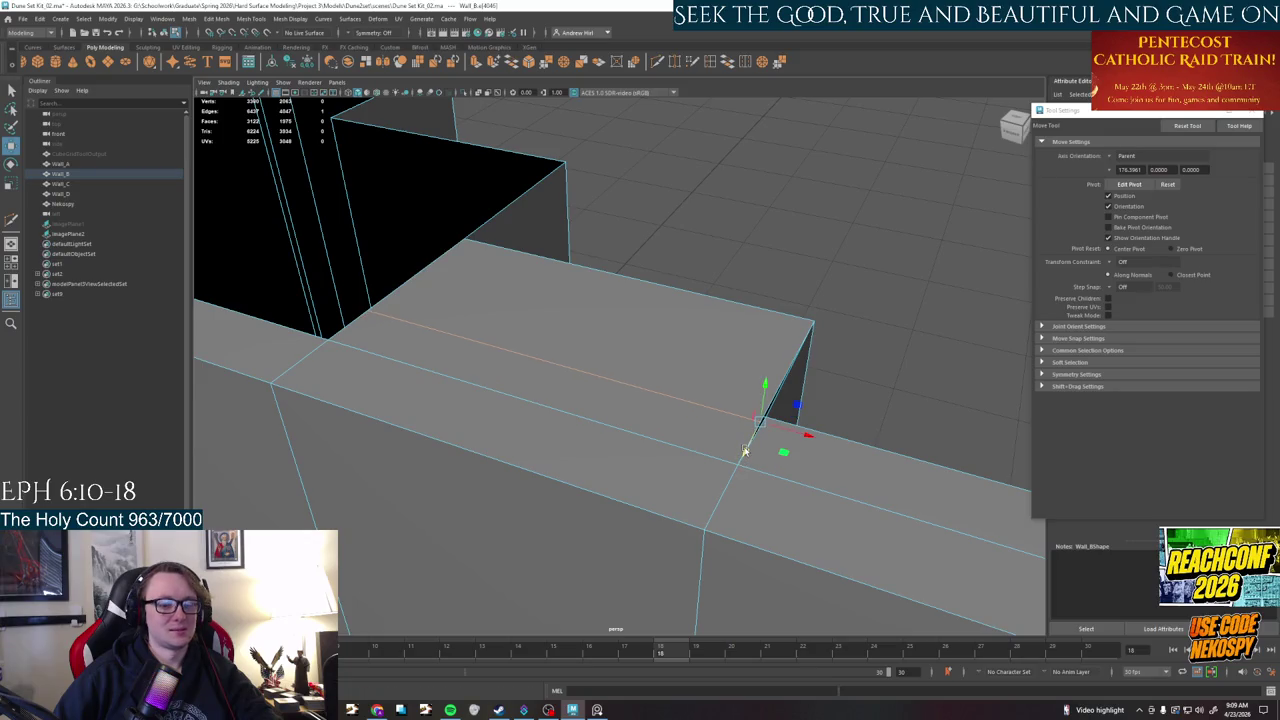
drag(760, 421, 766, 418)
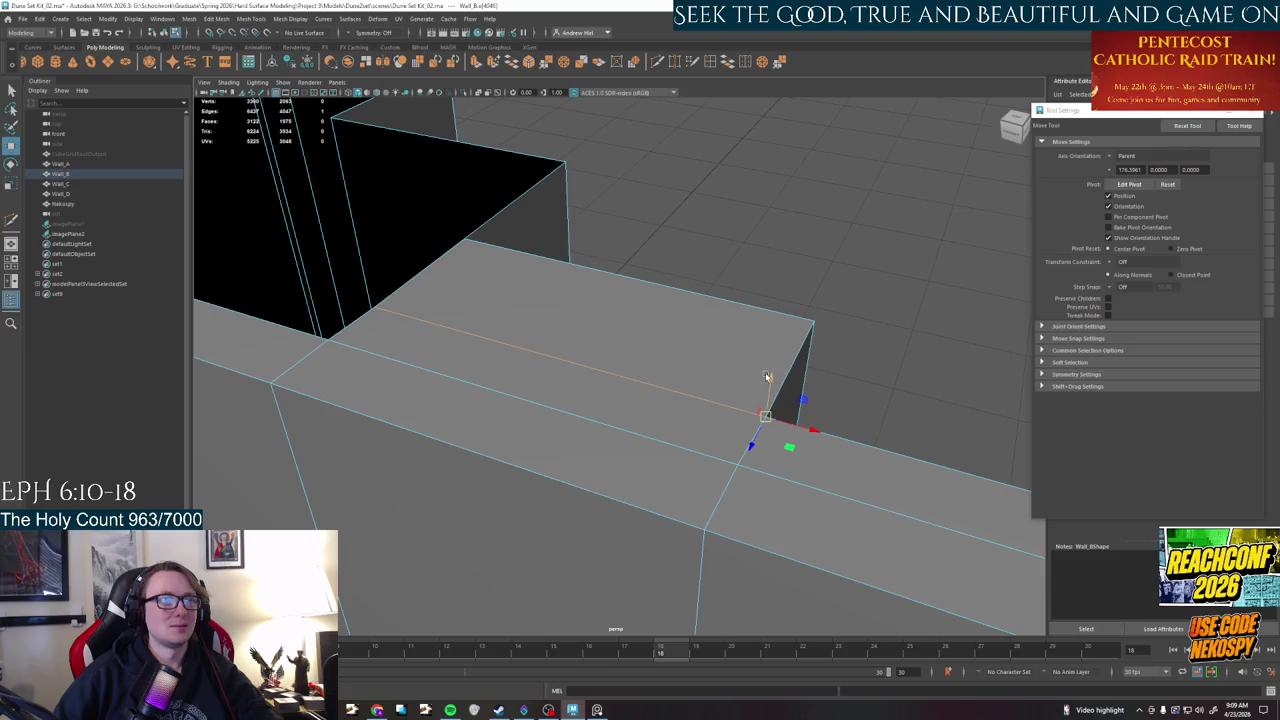
key(q)
- Nudge the wall-end vertex toward the adjoining wall, ready for Target Weld
right_drag(740, 380, 742, 401)
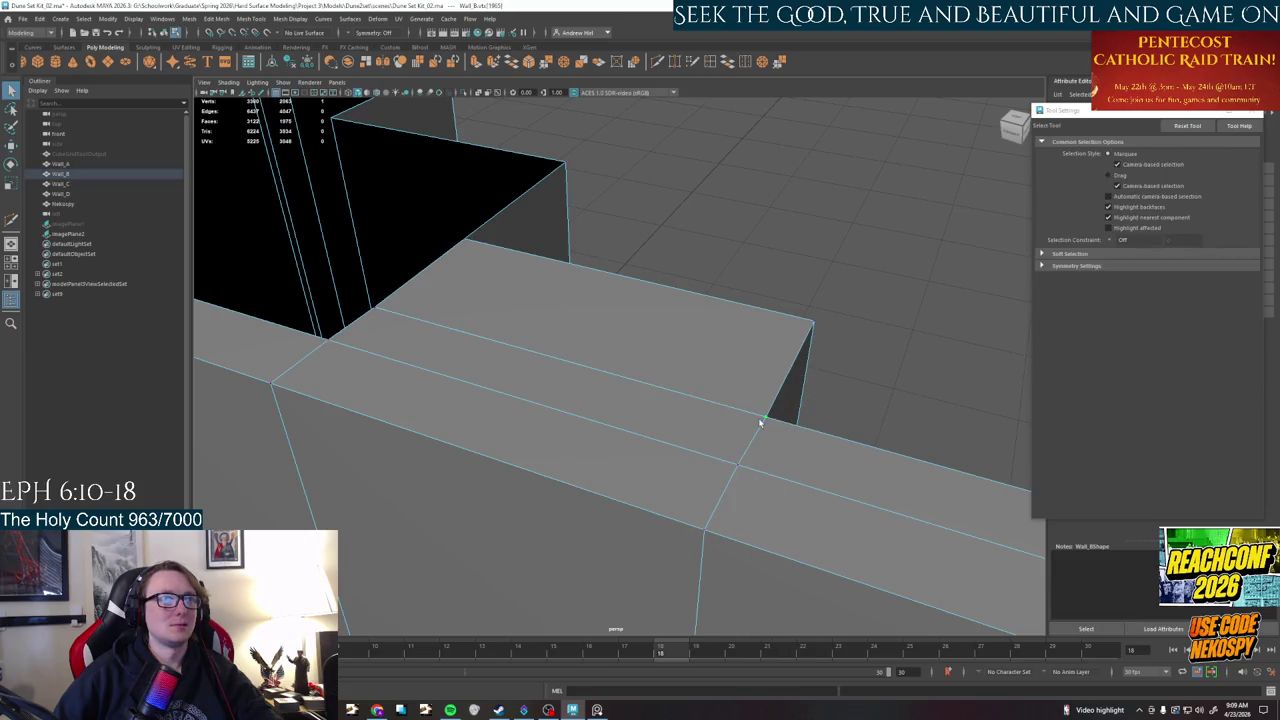
key(w)
click(760, 422)
drag(766, 420, 700, 430)
key(q)
click(678, 62)
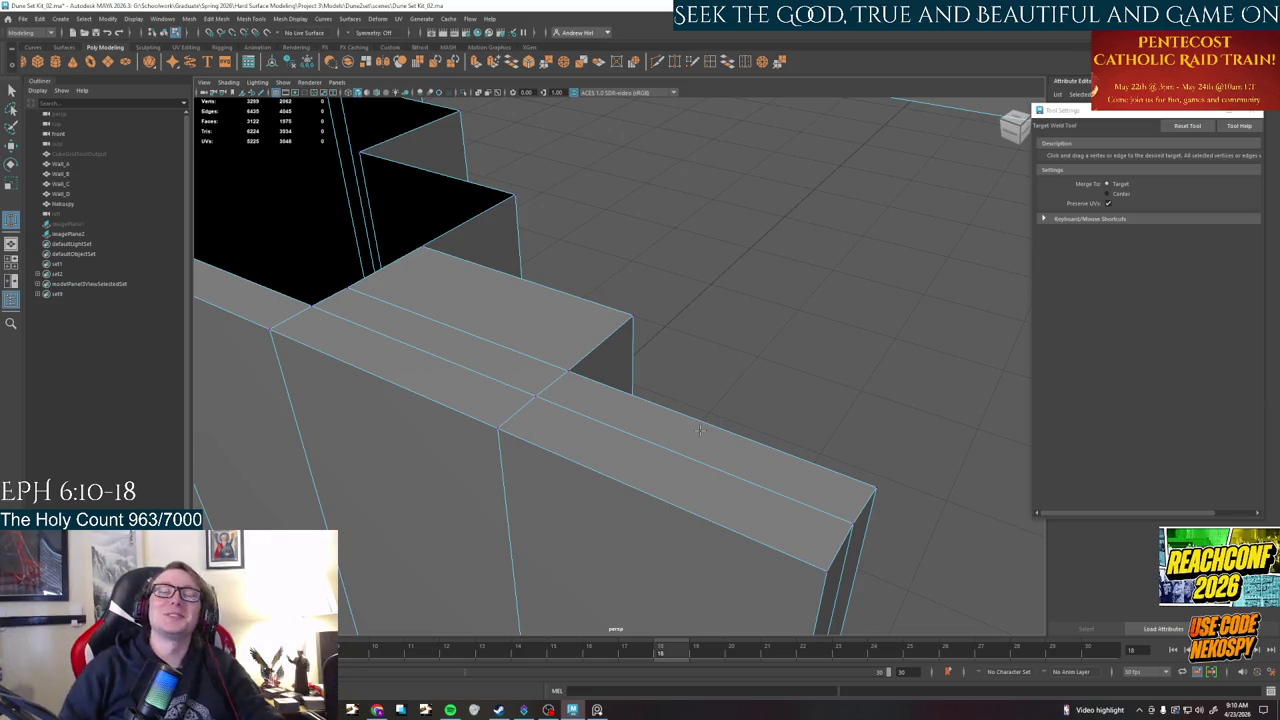
mouse_move(700, 430)
alt+mouse_down()
mouse_move(271, 357)
mouse_move(435, 375)
mouse_move(680, 346)
mouse_move(563, 403)
alt+mouse_up()
right_click(528, 414)
right_drag(528, 427, 528, 386)
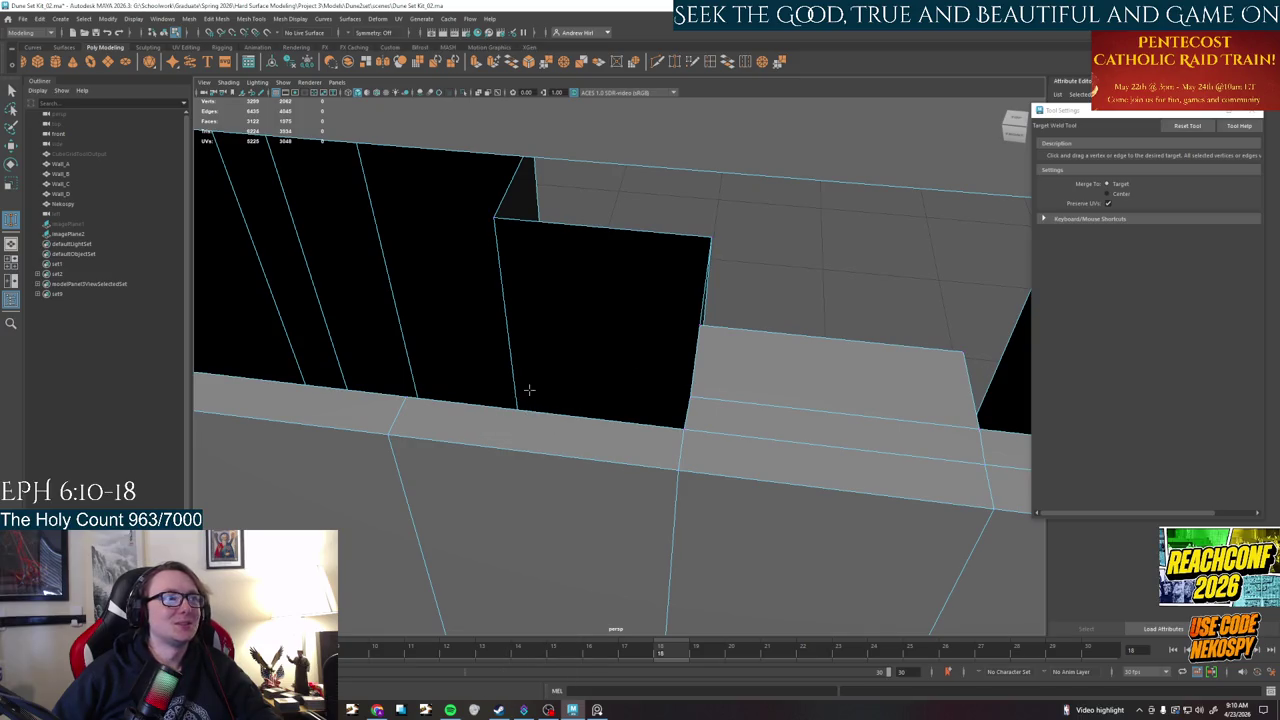
right_click(541, 409)
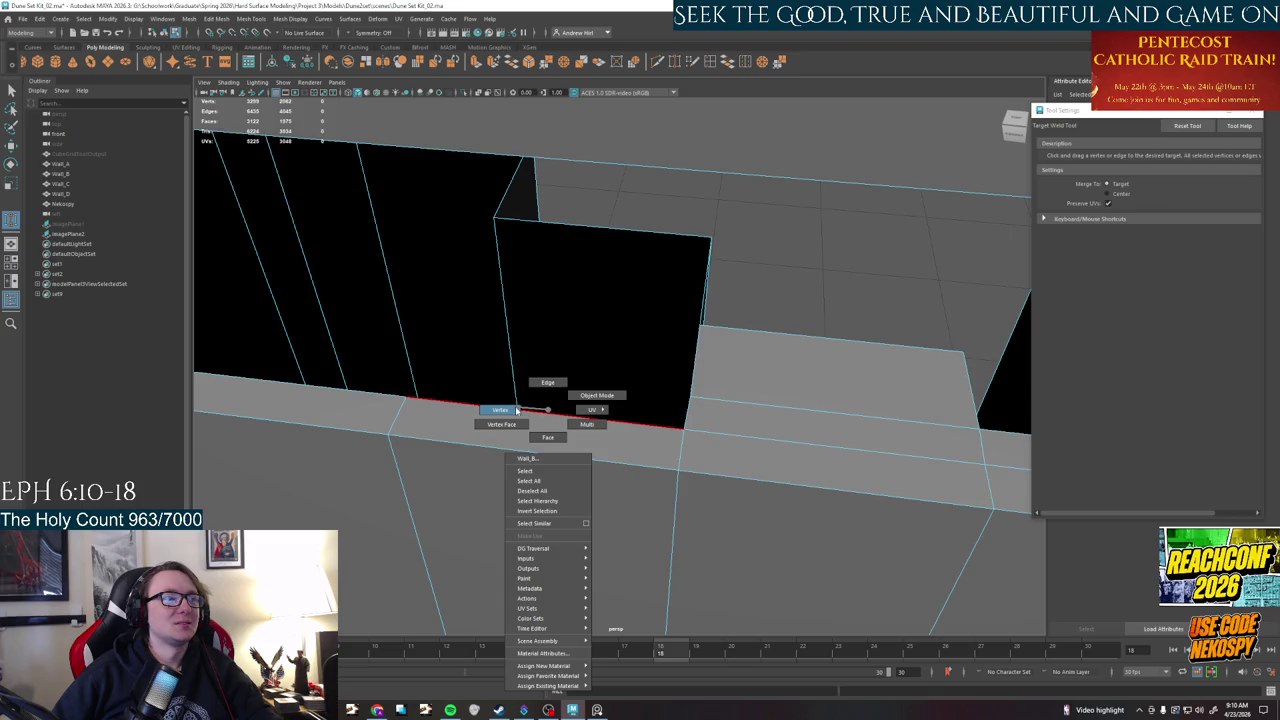
key(w)
click(551, 414)
shift+click(590, 234)
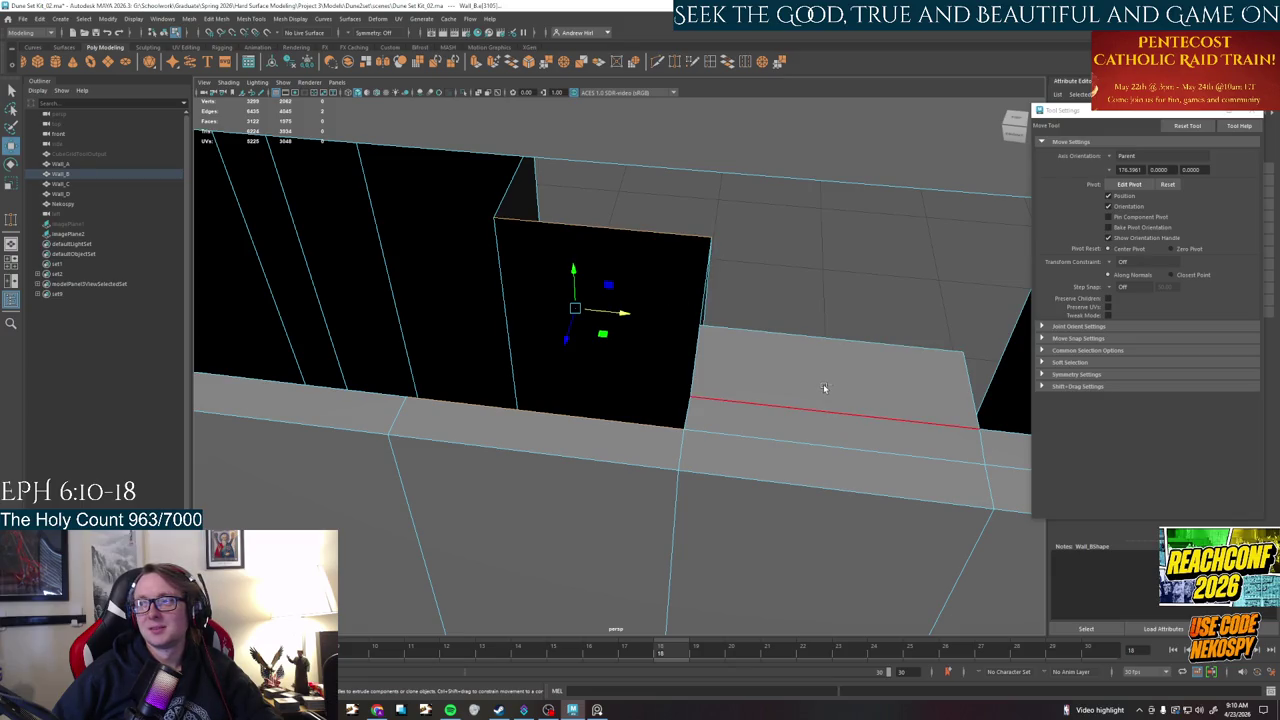
key(ctrl+z)
key(ctrl+z)
key(ctrl+z)
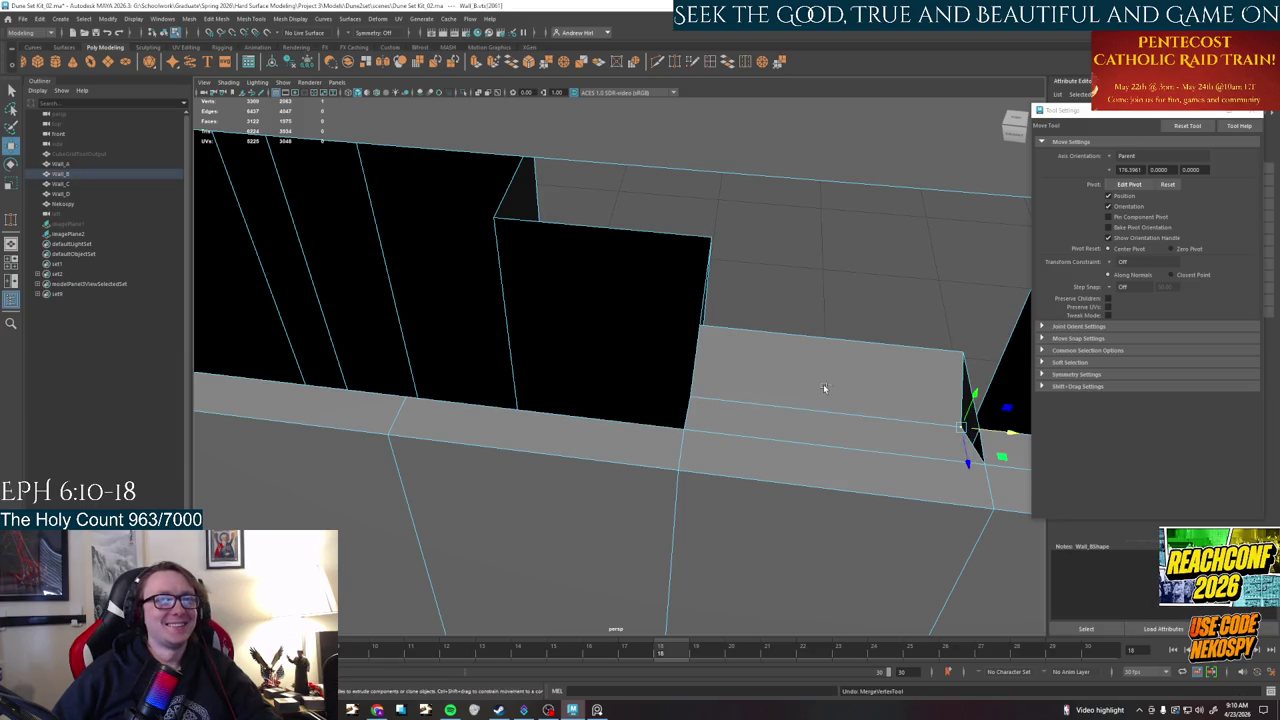
key(ctrl+z)
key(ctrl+z)
key(ctrl+z)
key(ctrl+z)
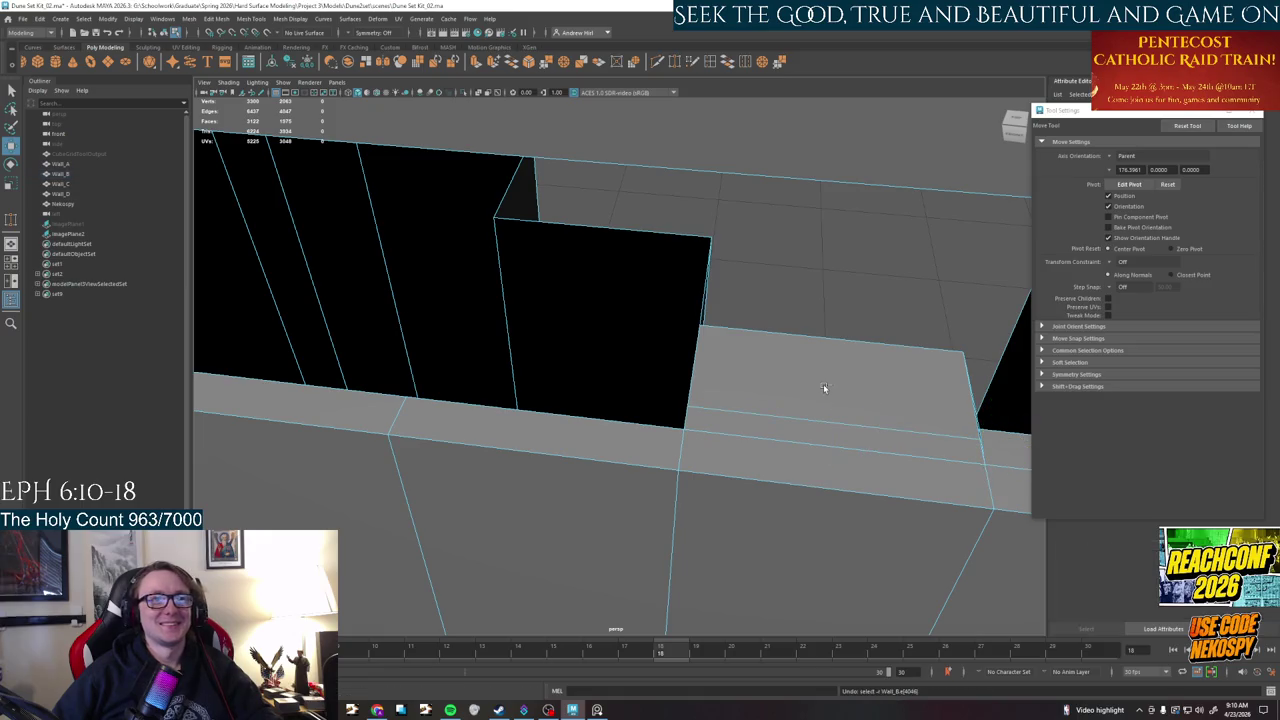
key(ctrl+z)
mouse_move(717, 363)
alt+mouse_down()
mouse_move(806, 348)
mouse_move(714, 354)
mouse_move(713, 340)
mouse_move(491, 195)
alt+mouse_up()
- Select the block's edges and bridge the first black gap beside the raised block
click(547, 212)
click(516, 250)
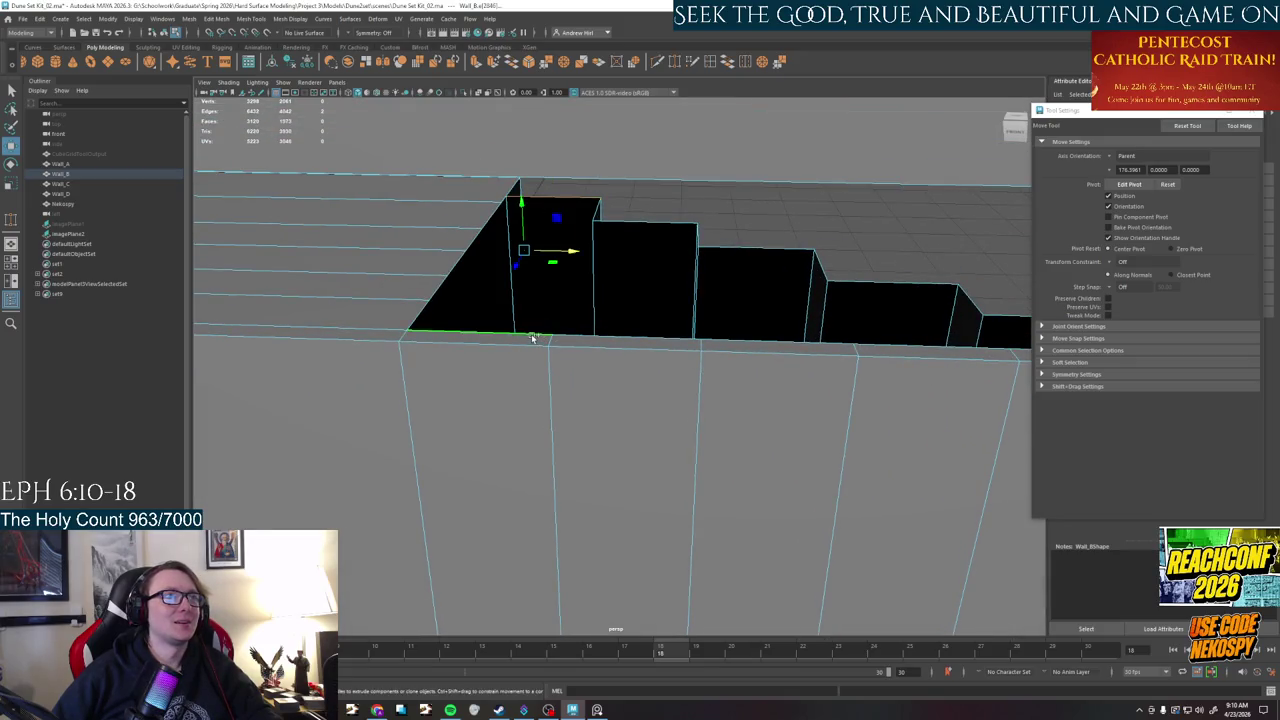
click(727, 62)
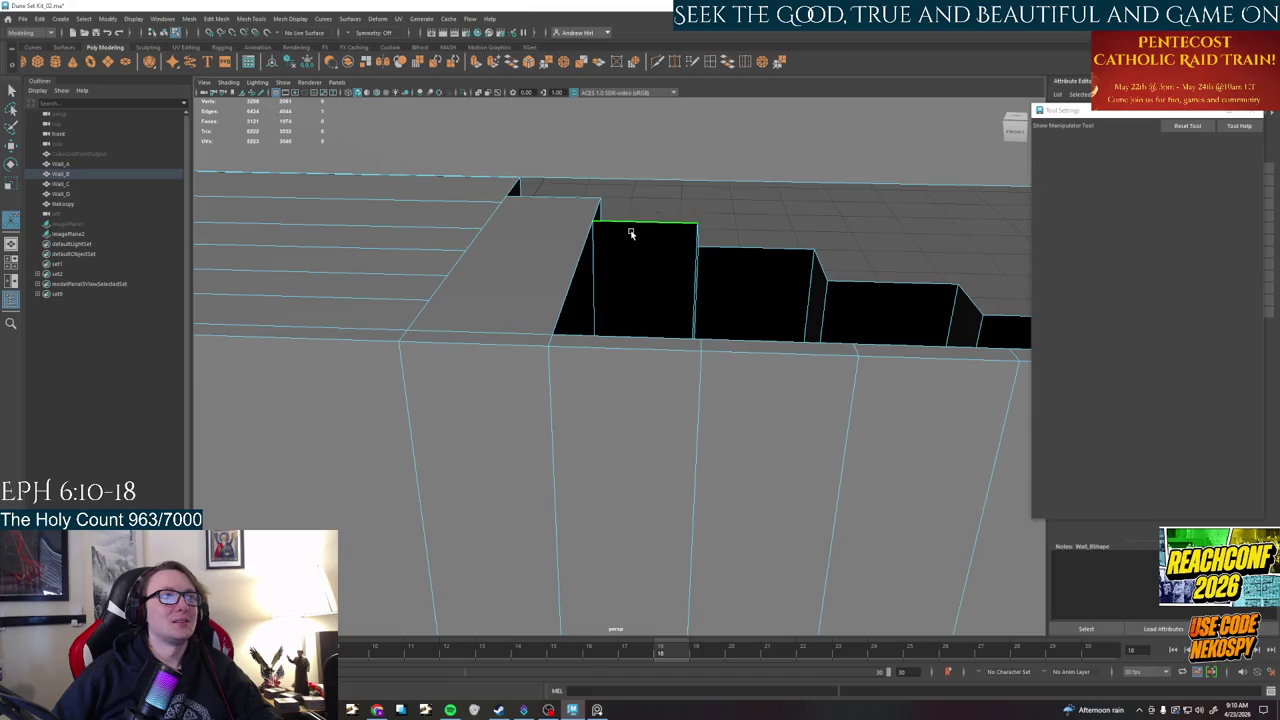
click(733, 64)
click(757, 343)
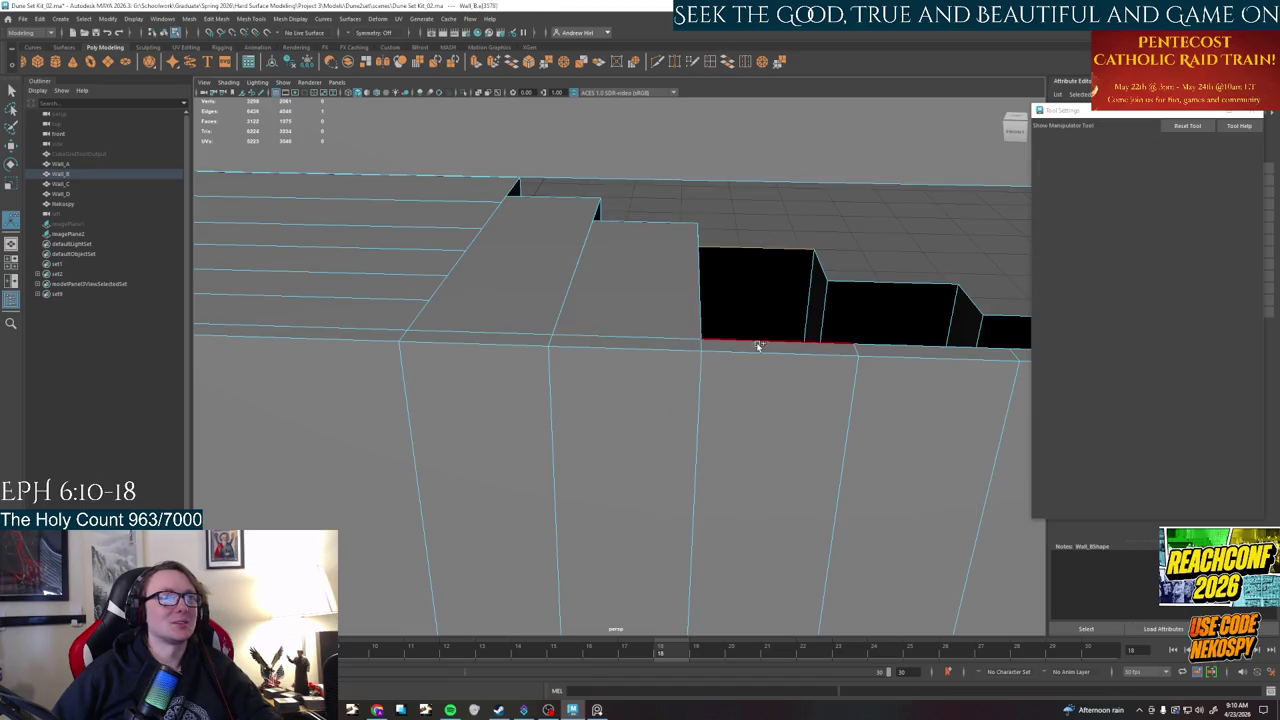
- Bridge the remaining black gaps further along the wall top
click(728, 62)
alt+middle_drag(820, 220, 791, 314)
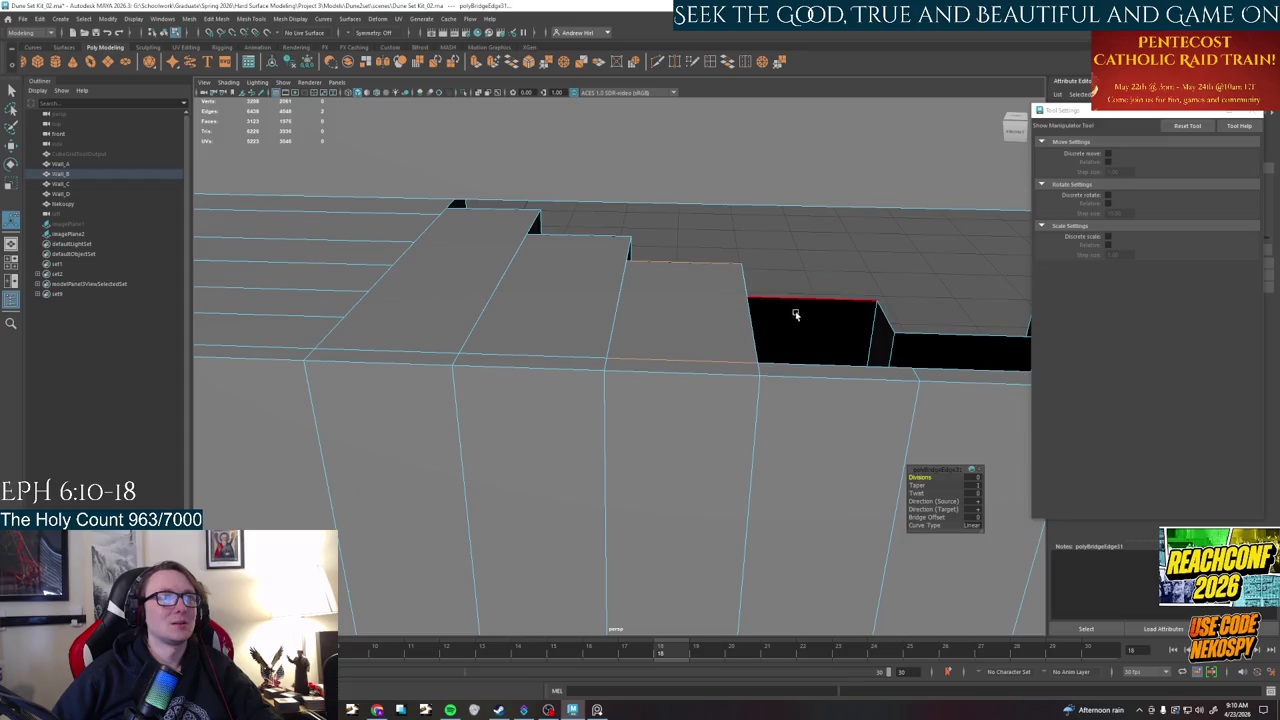
click(817, 362)
click(733, 64)
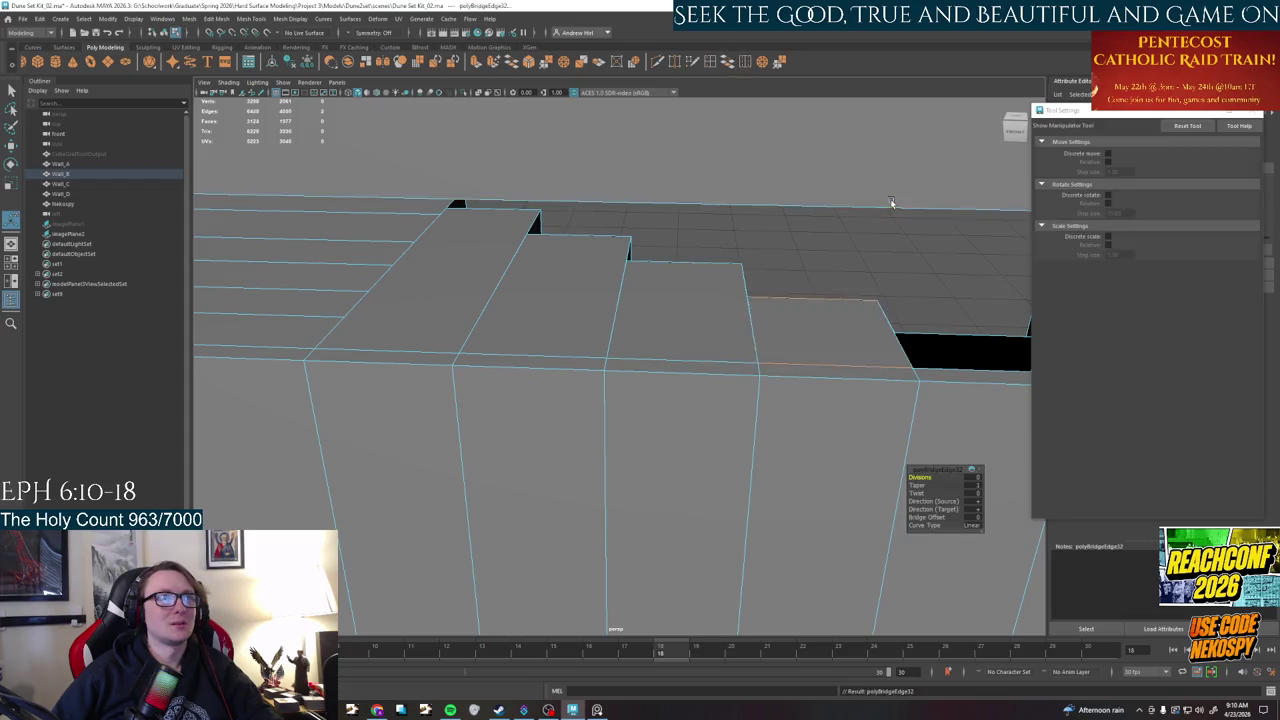
alt+middle_drag(894, 203, 786, 329)
click(789, 357)
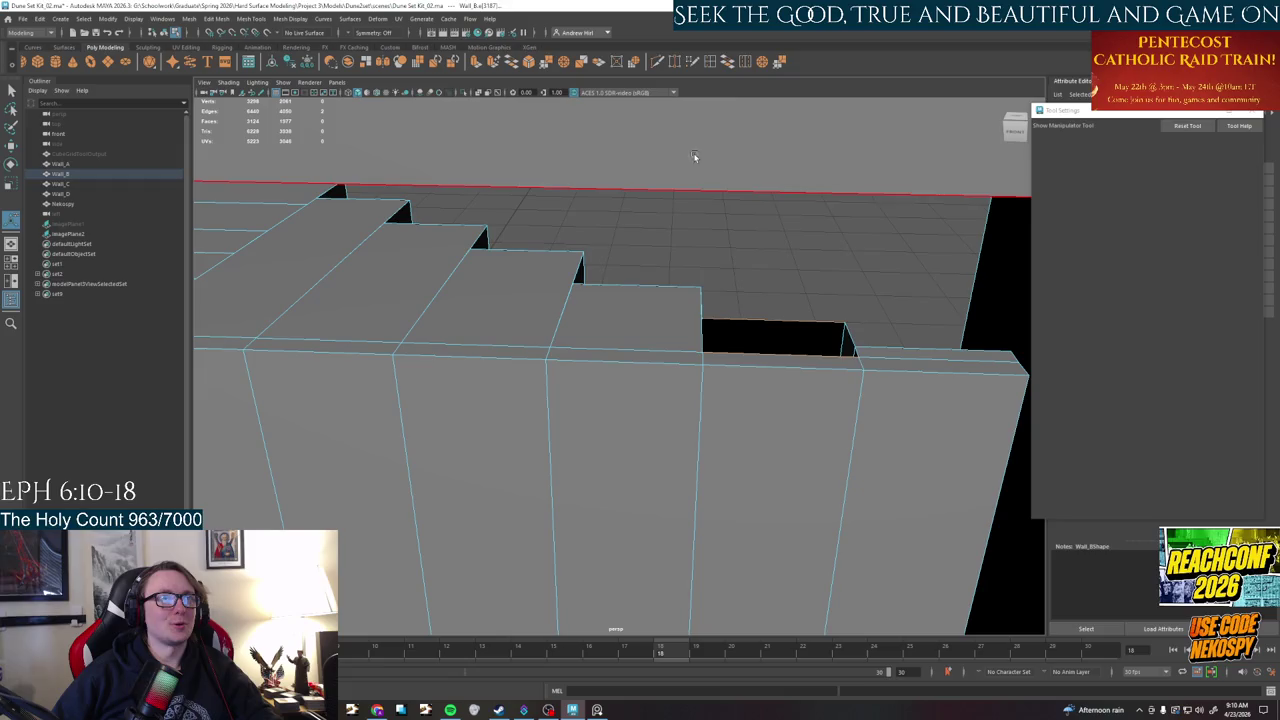
click(728, 62)
alt+middle_drag(640, 277, 660, 283)
mouse_move(601, 382)
alt+mouse_down()
mouse_move(646, 363)
mouse_move(582, 387)
mouse_move(597, 374)
mouse_move(609, 391)
mouse_move(580, 351)
mouse_move(530, 354)
mouse_move(600, 323)
alt+mouse_up()
- Select and inspect the top wall strip faces, then tumble to the stepped end
right_click(693, 334)
right_drag(693, 334, 691, 358)
click(710, 312)
alt+drag(710, 312, 725, 293)
click(728, 281)
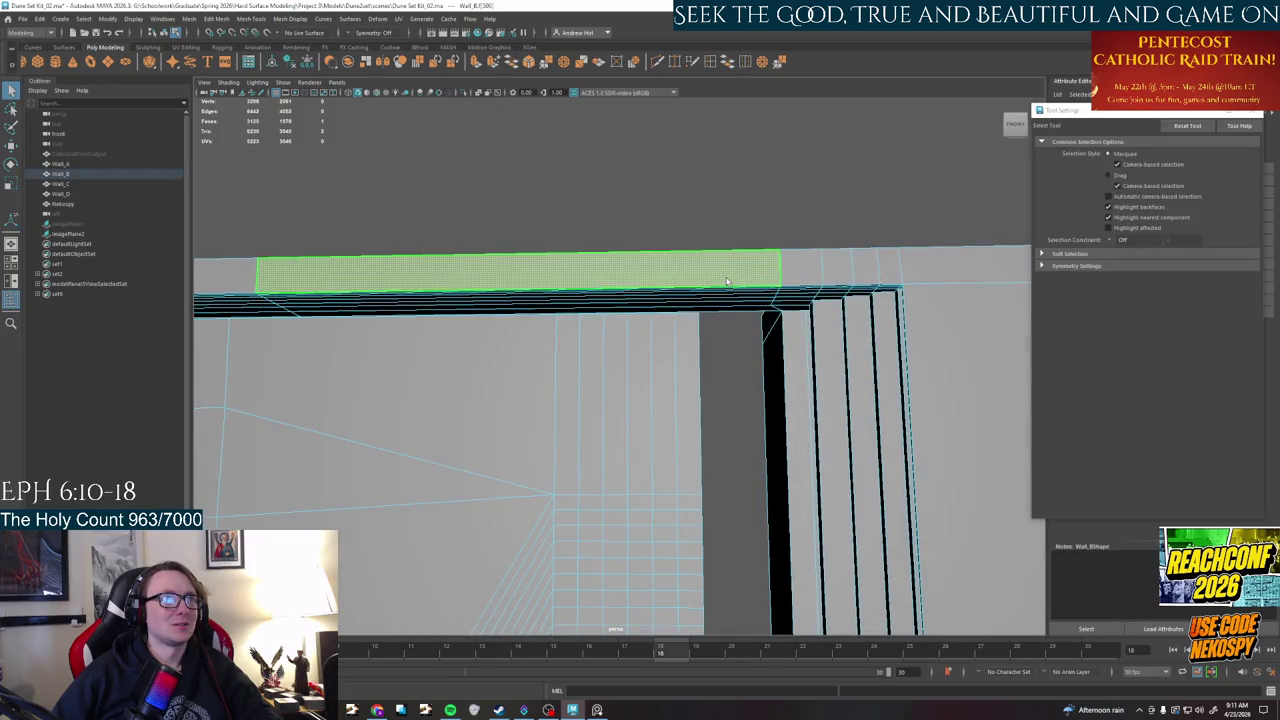
click(728, 286)
mouse_move(728, 286)
alt+mouse_down()
mouse_move(766, 263)
mouse_move(730, 358)
alt+mouse_up()
click(600, 214)
mouse_move(600, 214)
alt+mouse_down()
mouse_move(477, 263)
mouse_move(611, 263)
mouse_move(645, 313)
mouse_move(591, 374)
mouse_move(674, 416)
alt+mouse_up()
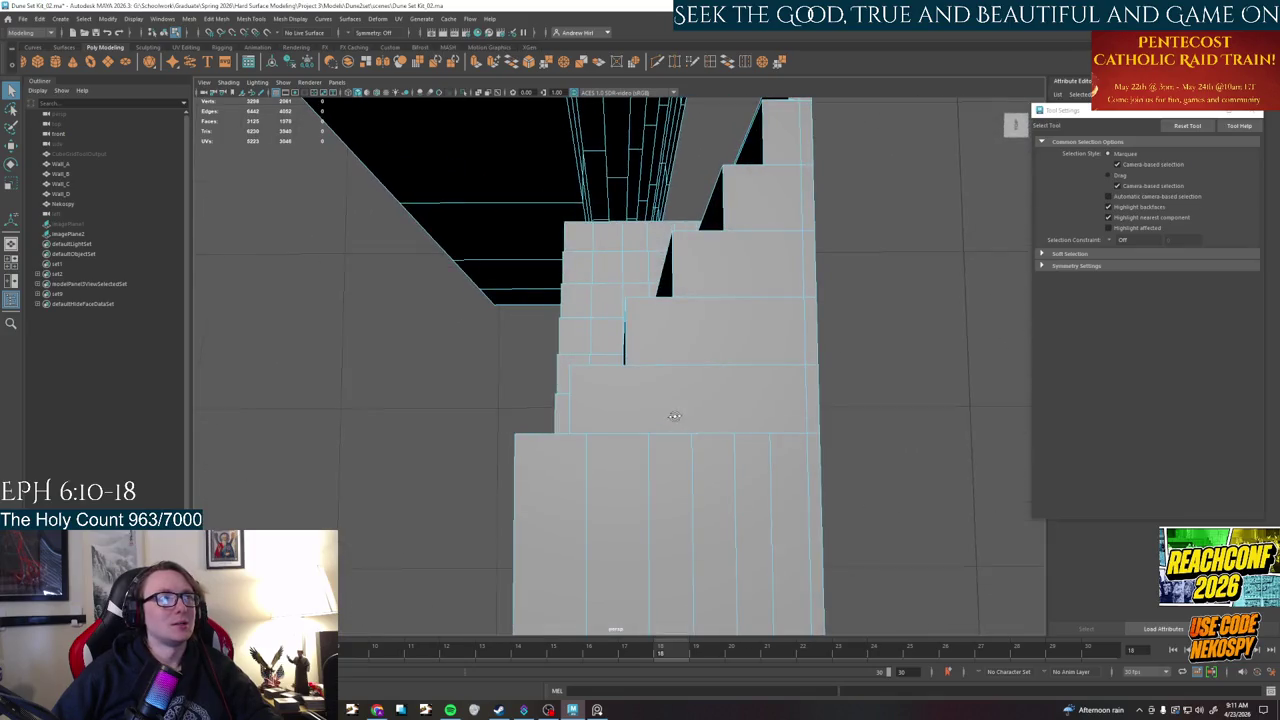
- Pick Insert Edge Loop, then Multi-Cut, and bring up the File menu
click(709, 62)
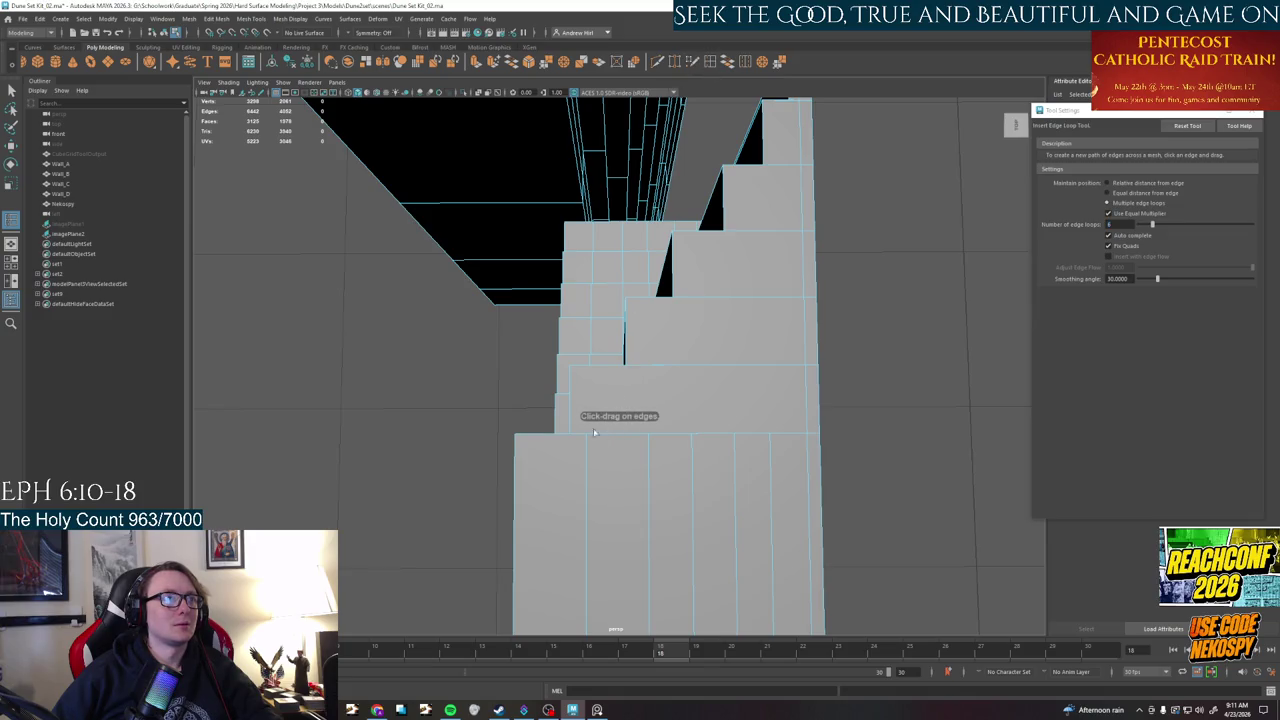
click(659, 62)
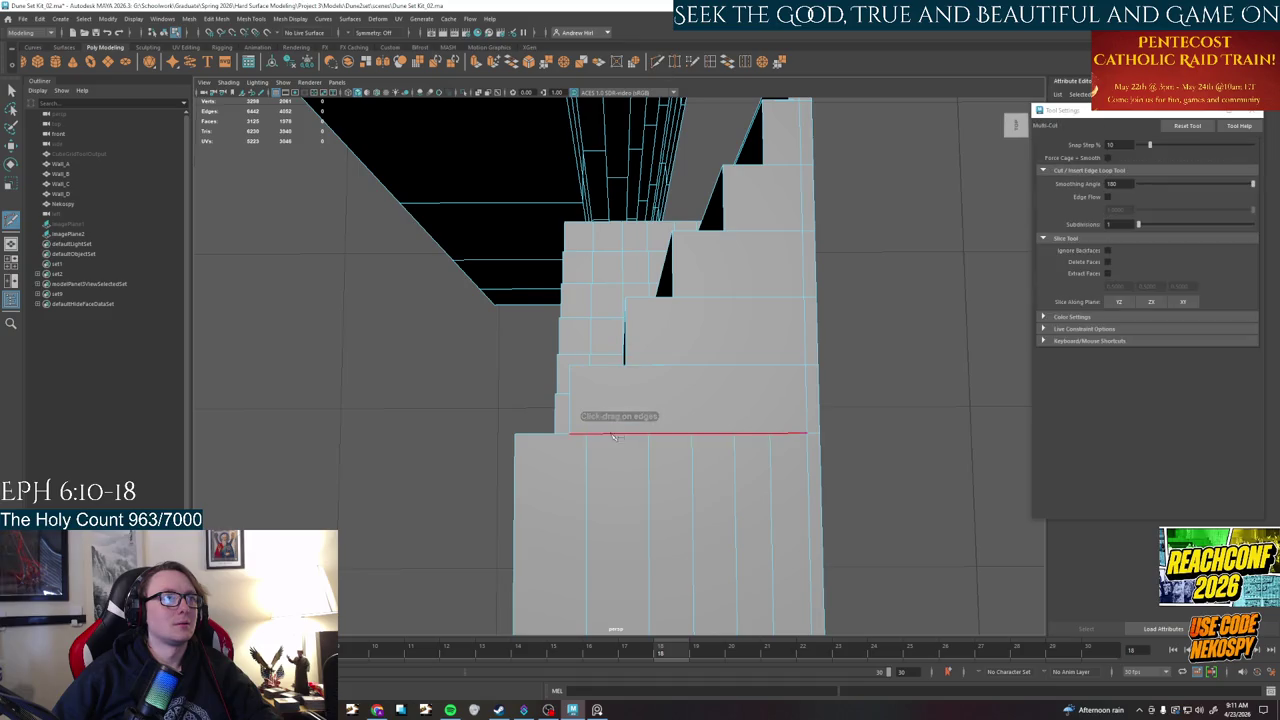
click(22, 20)
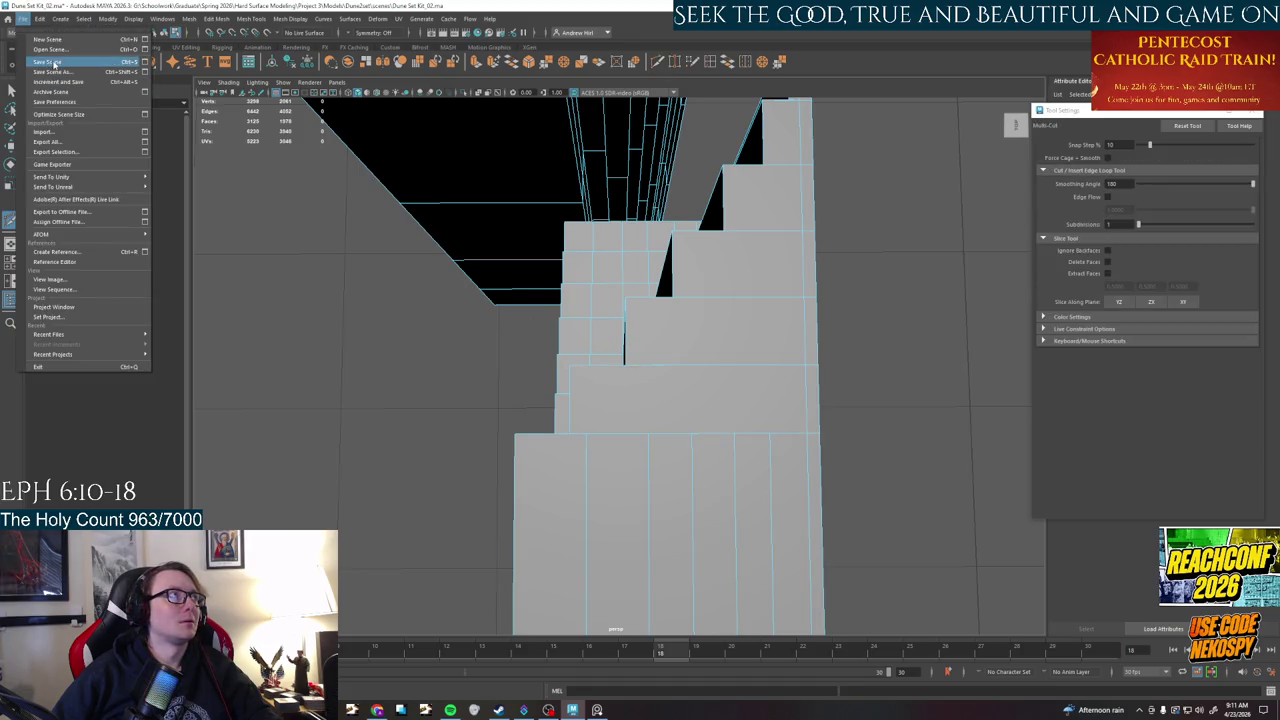
- Save the scene, try a cut across the lower block, then undo it
click(60, 57)
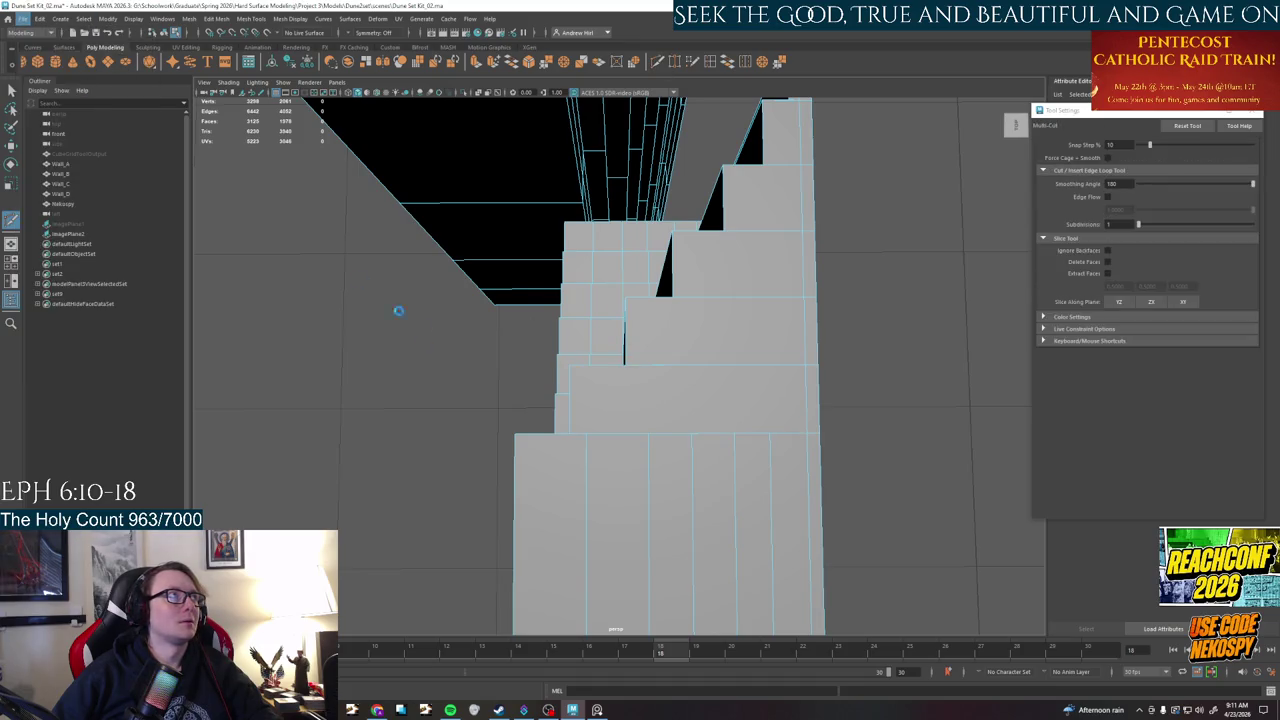
click(593, 432)
scroll(593, 400, up, 2)
scroll(591, 340, up, 2)
key(q)
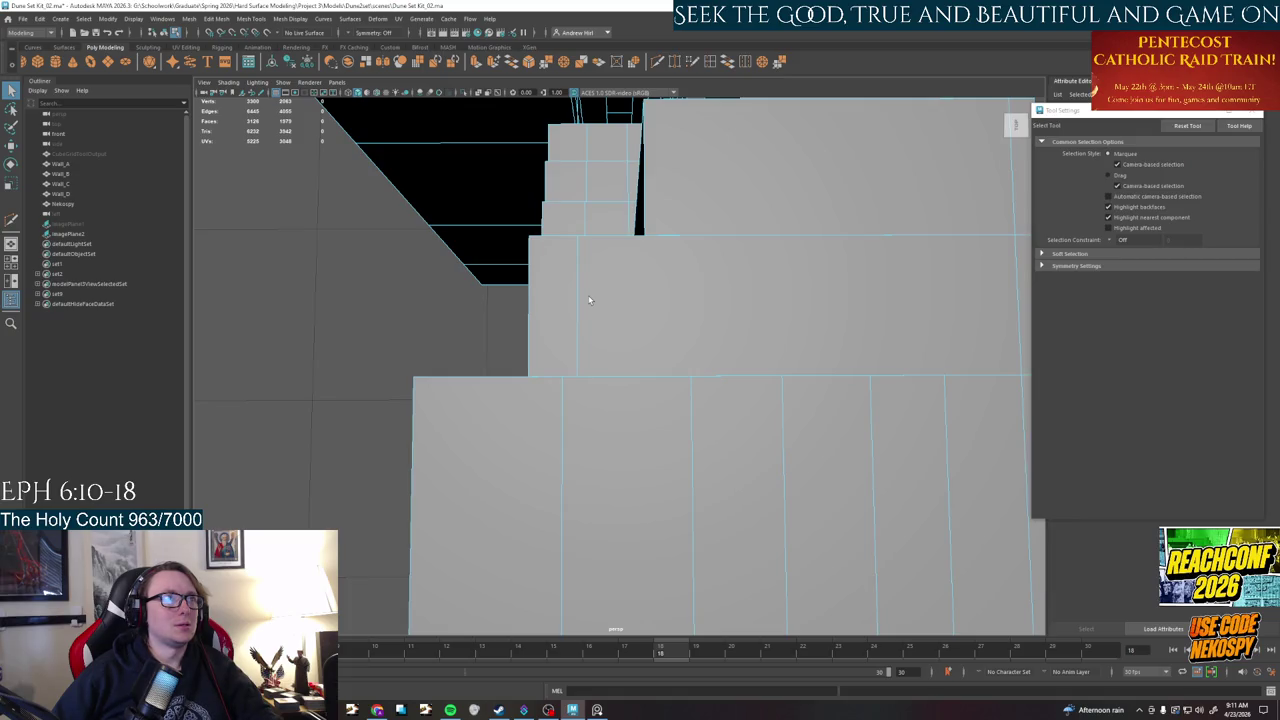
scroll(589, 300, down, 1)
mouse_move(608, 320)
alt+mouse_down()
mouse_move(588, 318)
mouse_move(632, 364)
mouse_move(467, 337)
mouse_move(575, 339)
mouse_move(705, 152)
mouse_move(654, 274)
mouse_move(650, 246)
mouse_move(679, 321)
mouse_move(655, 267)
alt+mouse_up()
key(ctrl+z)
- Weld a slab-edge vertex onto its neighbour and orbit to check the result
right_drag(655, 267, 623, 259)
click(656, 251)
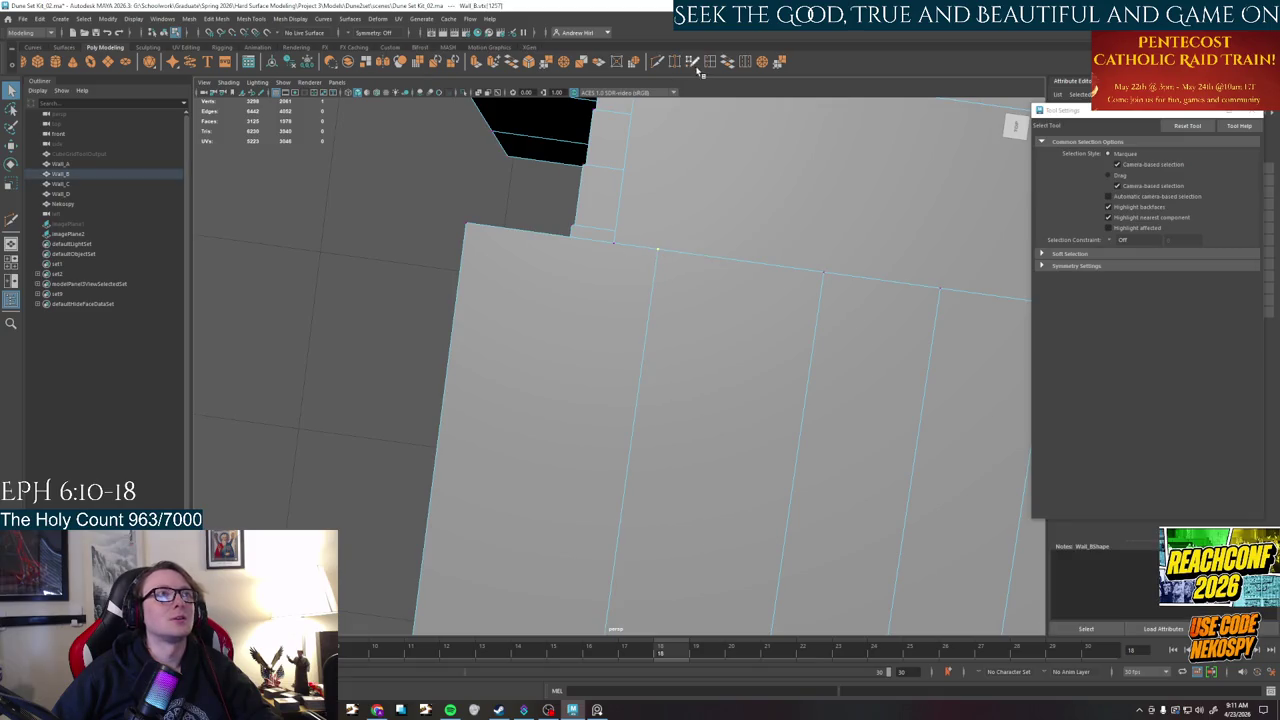
shift+right_drag(665, 240, 656, 247)
drag(656, 247, 593, 245)
key(q)
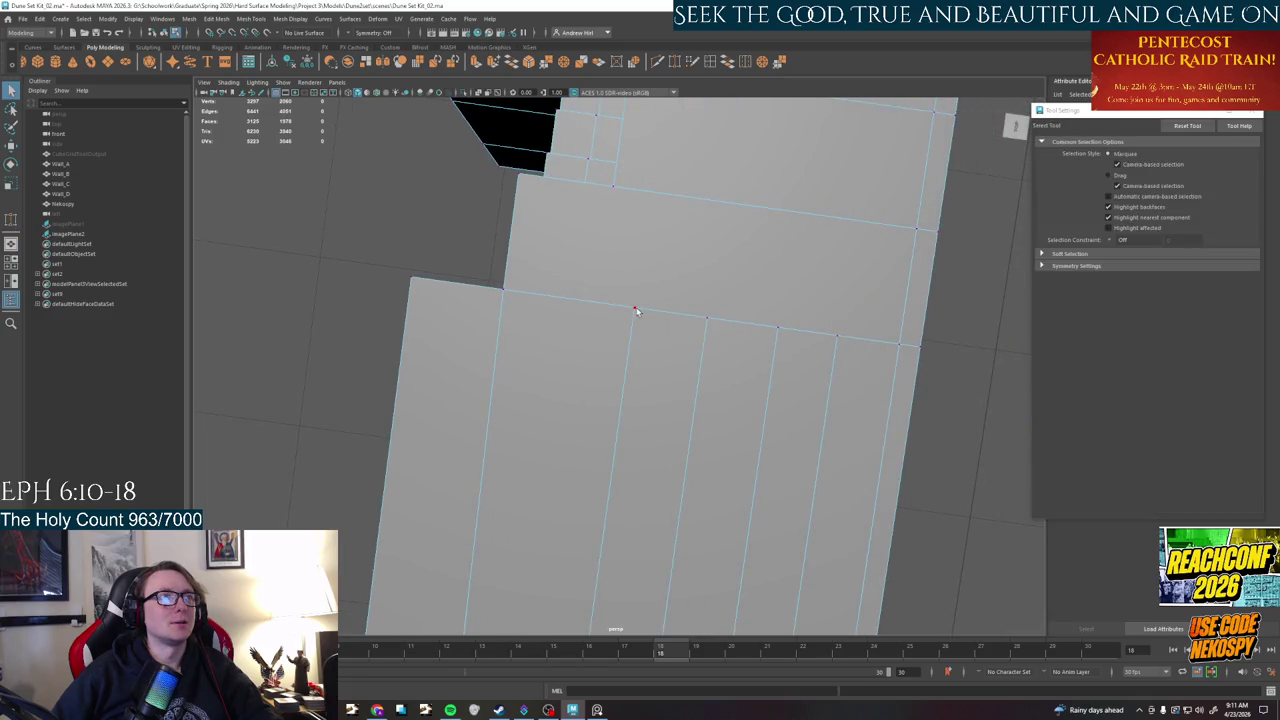
- Slide another slab-edge vertex left along X until it snaps onto its neighbour
click(631, 340)
key(w)
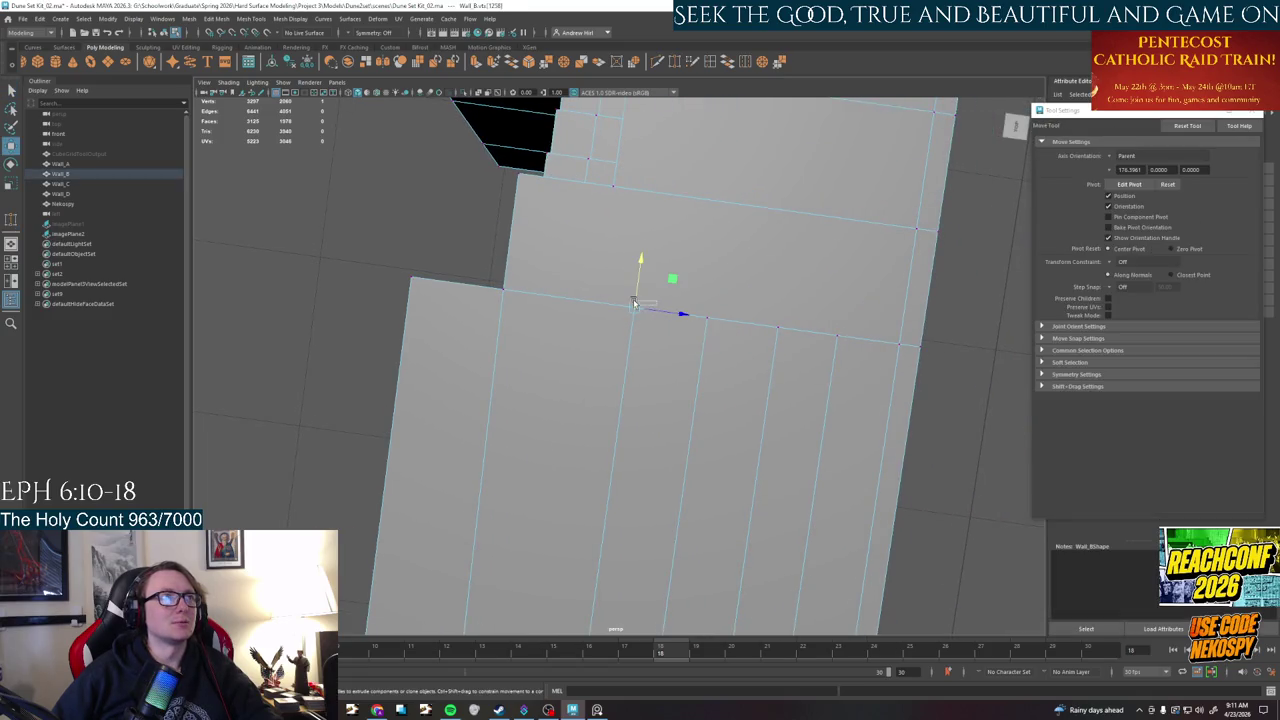
drag(664, 311, 629, 305)
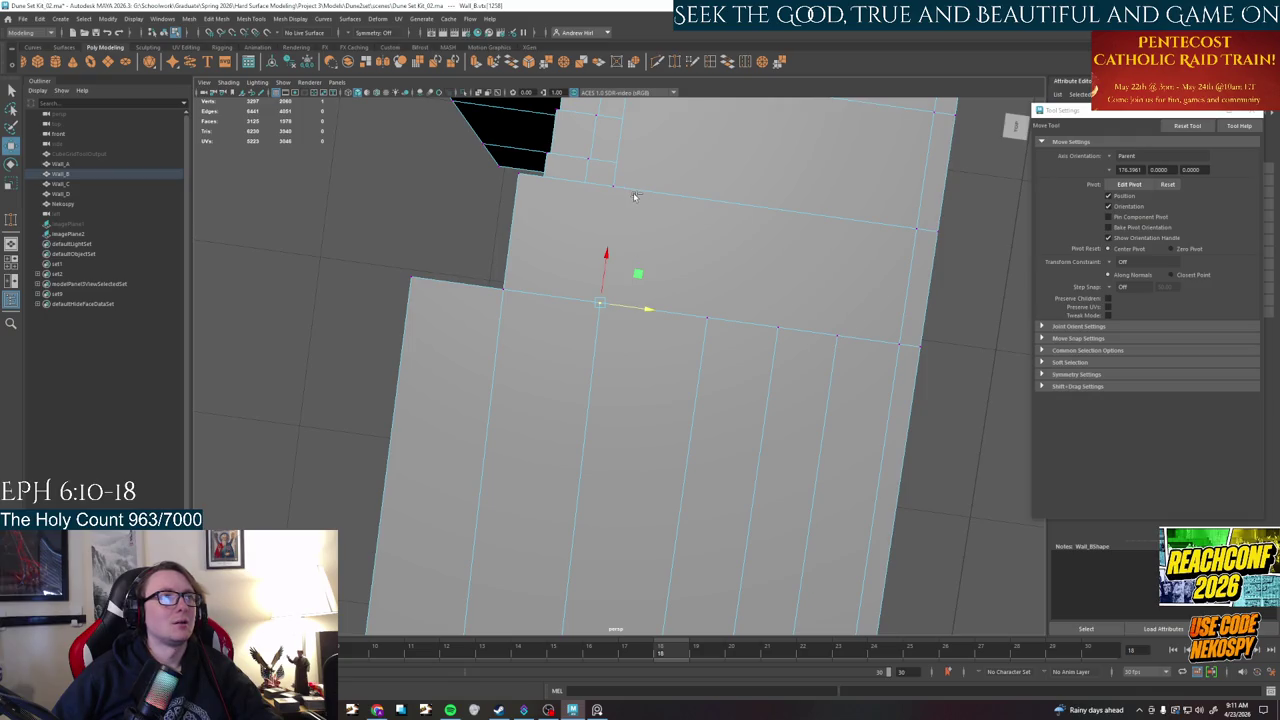
alt+drag(677, 214, 614, 290)
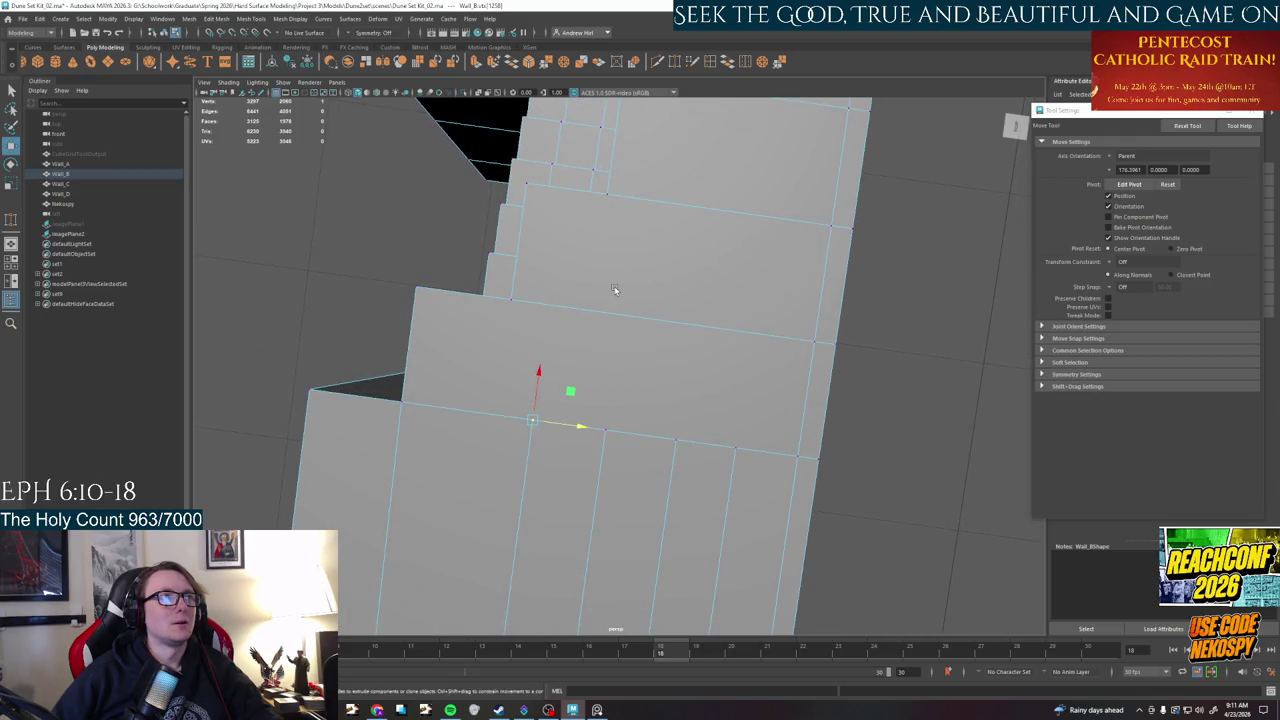
drag(568, 428, 533, 425)
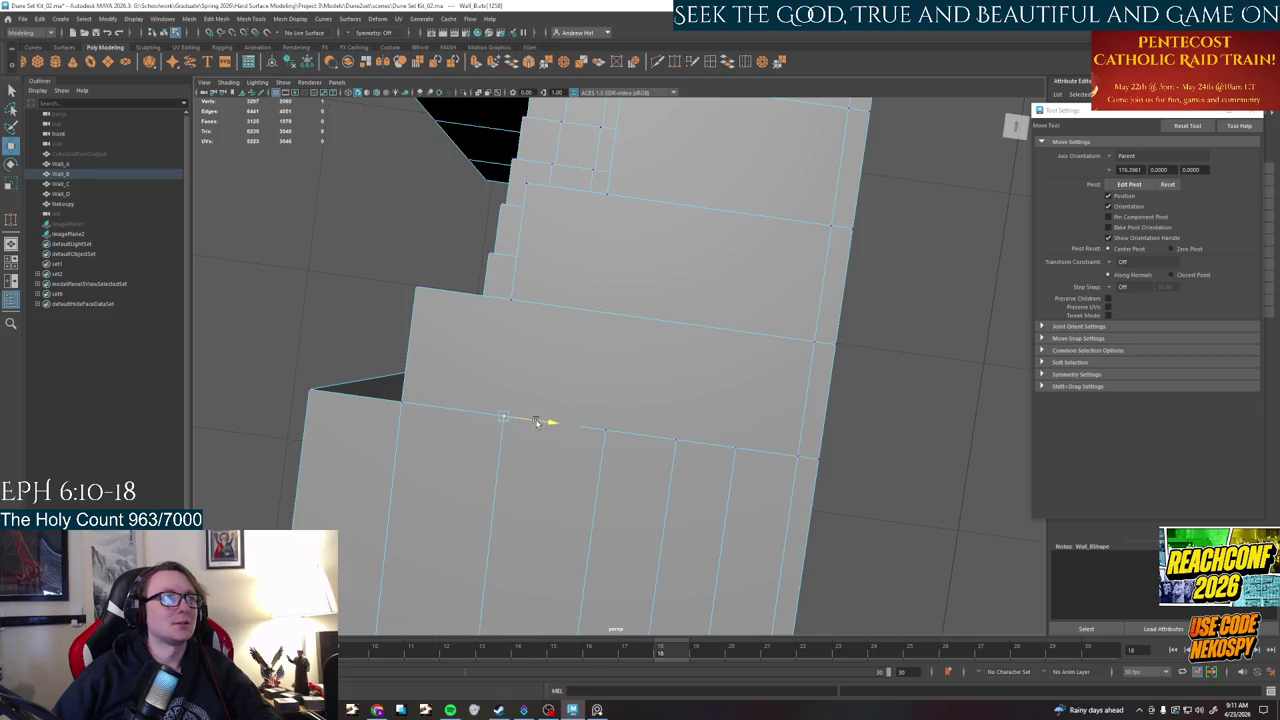
middle_drag(602, 431, 626, 434)
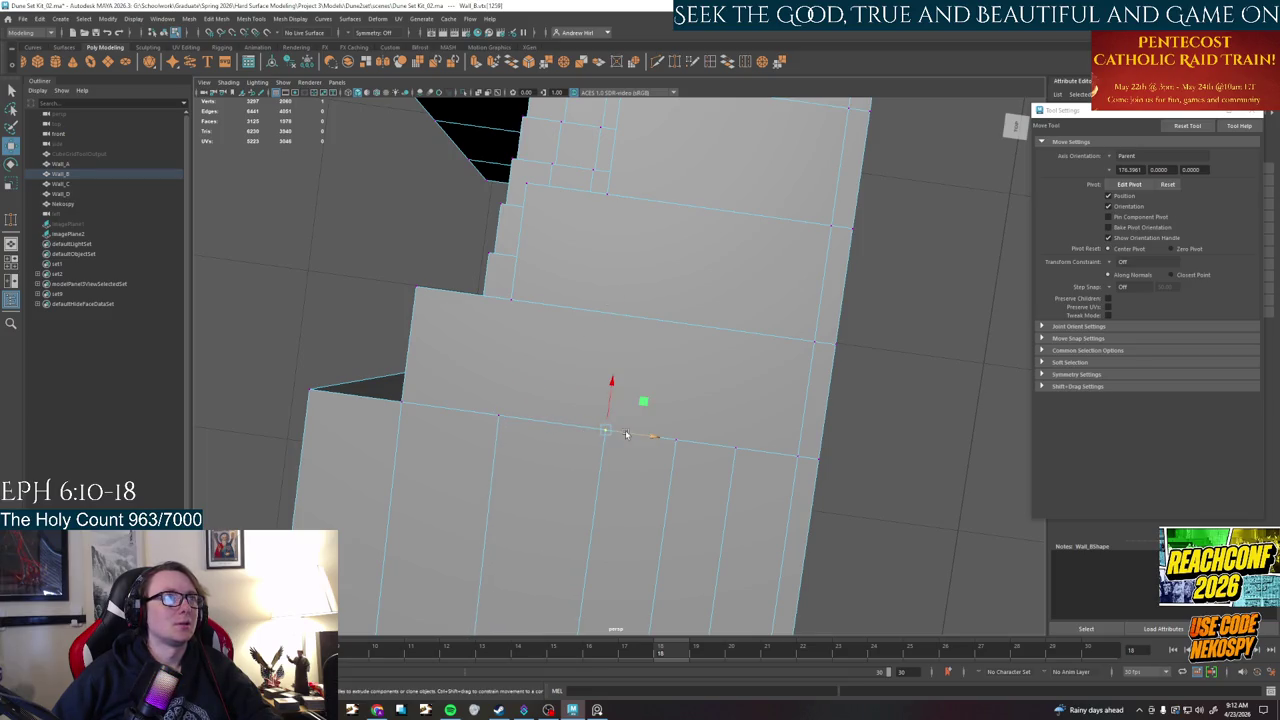
key(space)
key(space)
key(space)
- Frame Wall_B in top view and drag a vertex into position
key(f)
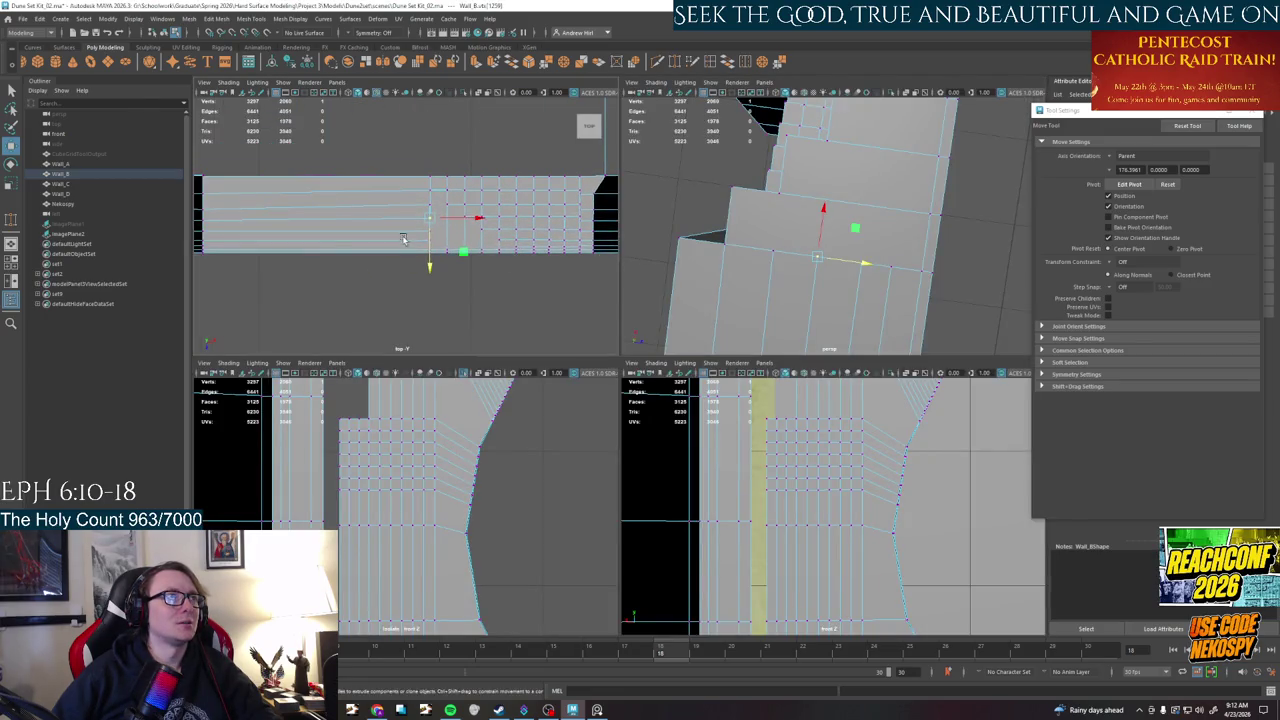
scroll(475, 207, up, 2)
scroll(475, 207, up, 3)
click(362, 236)
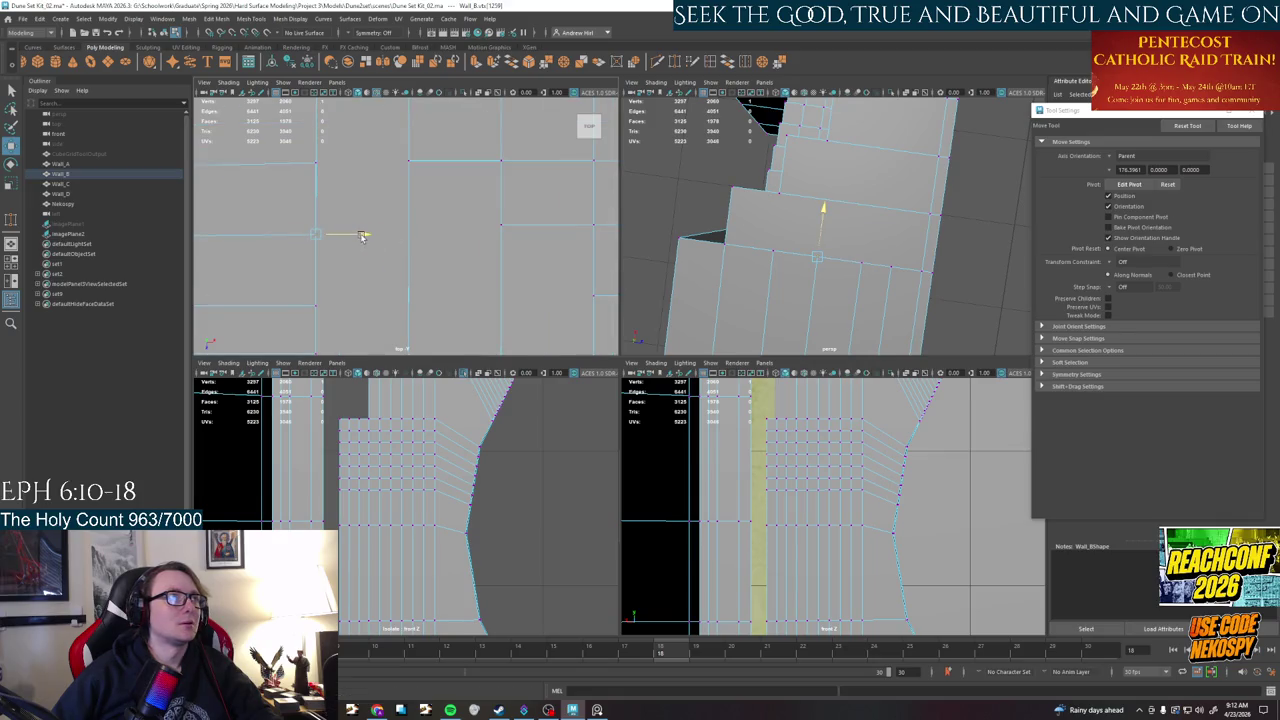
mouse_move(362, 230)
mouse_down()
mouse_move(314, 266)
mouse_move(315, 210)
mouse_up()
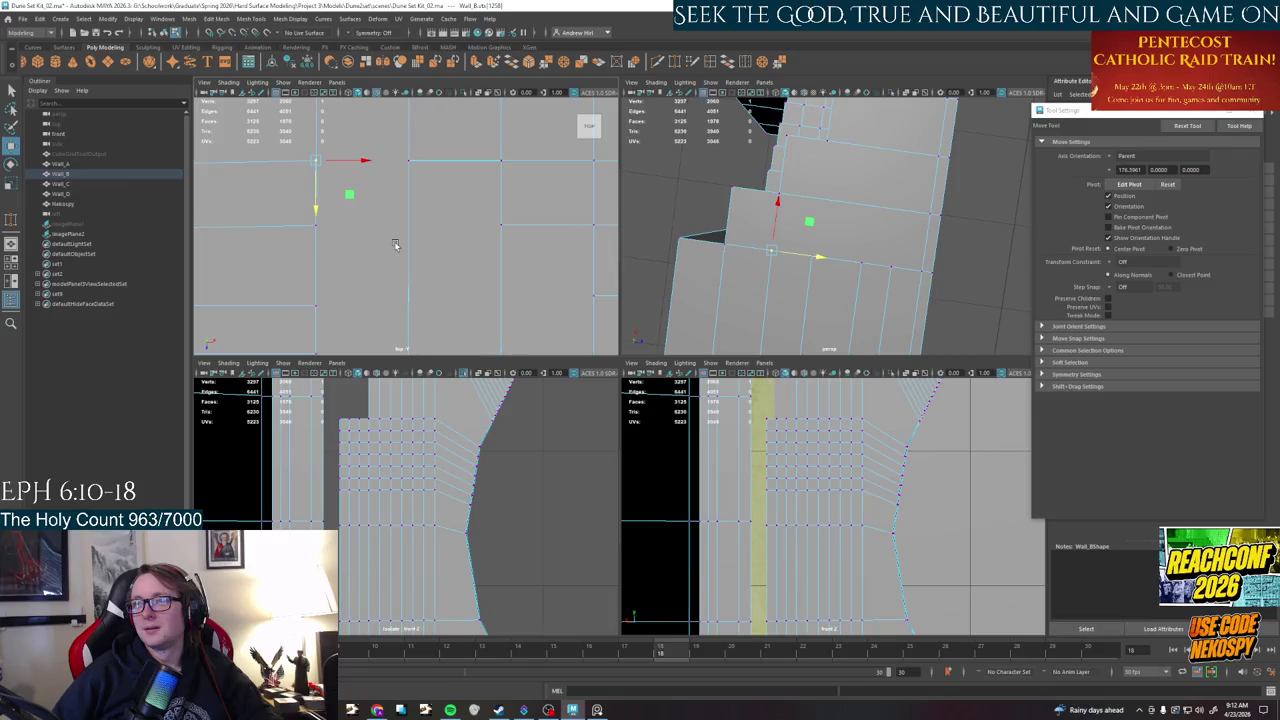
- Move another vertex along Z so it lines up with its neighbouring edge row
click(324, 284)
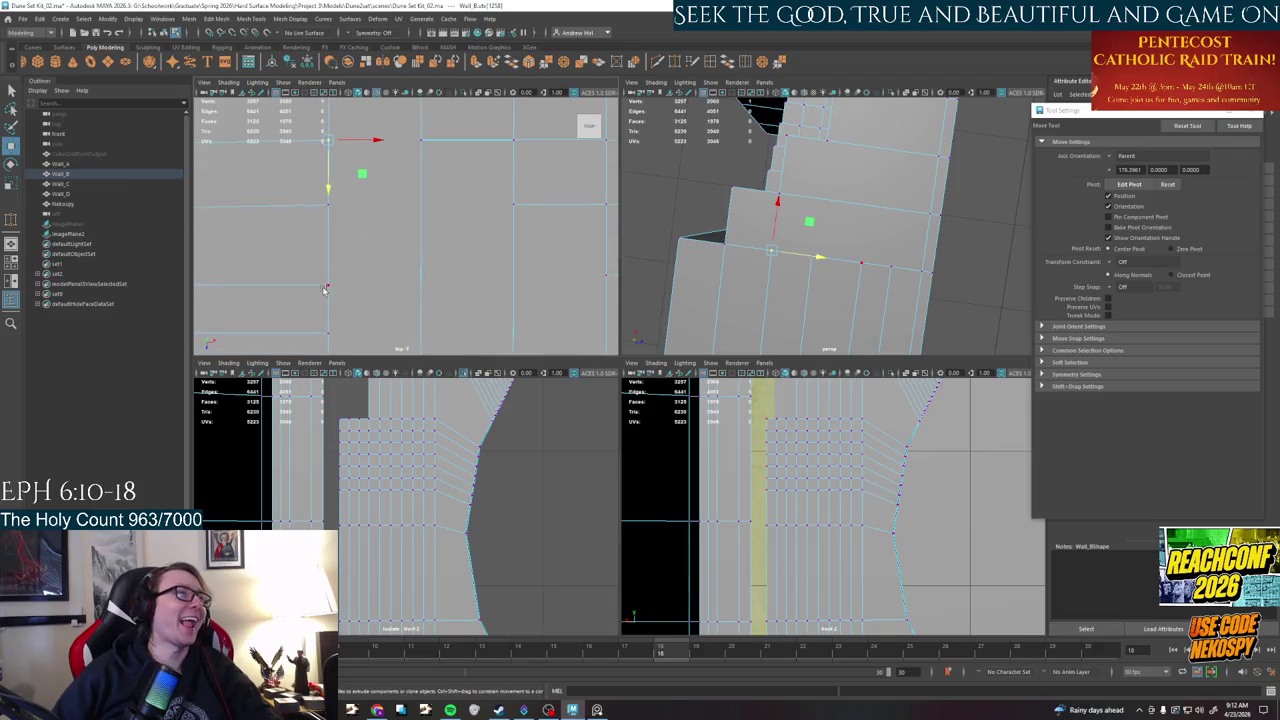
alt+middle_drag(372, 293, 374, 274)
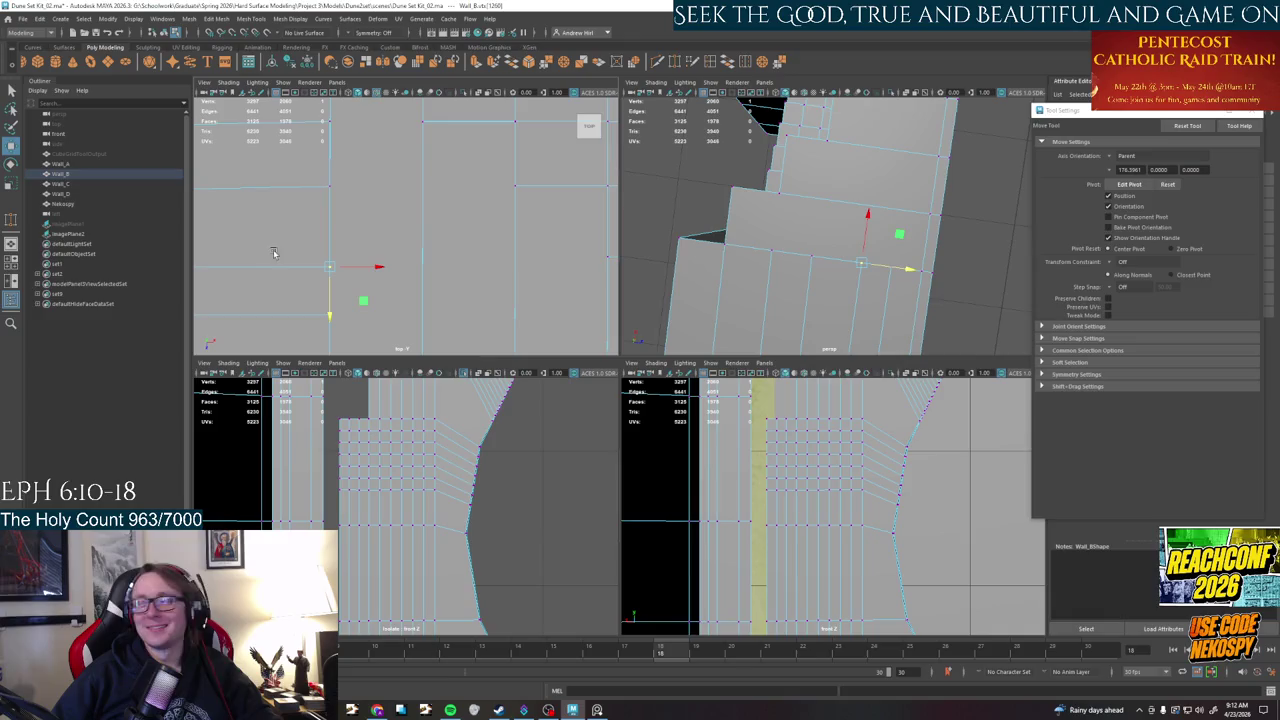
drag(329, 312, 332, 297)
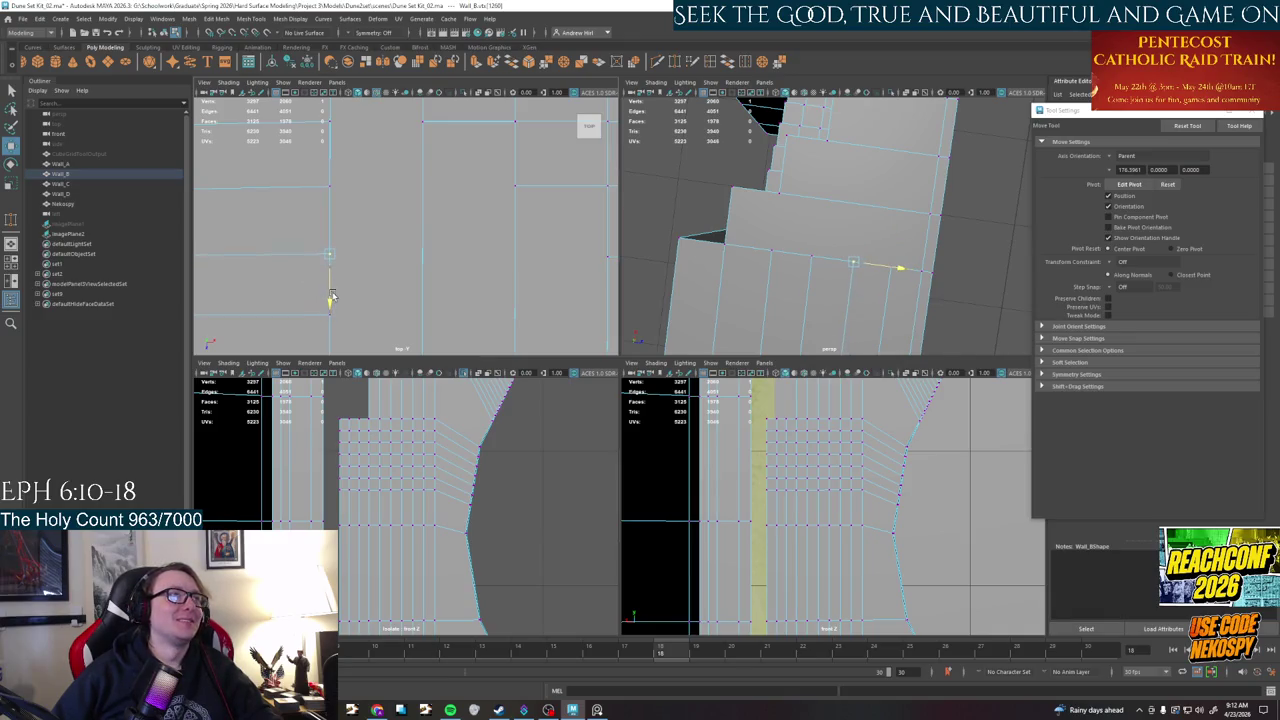
scroll(355, 300, down, 1)
scroll(352, 290, down, 2)
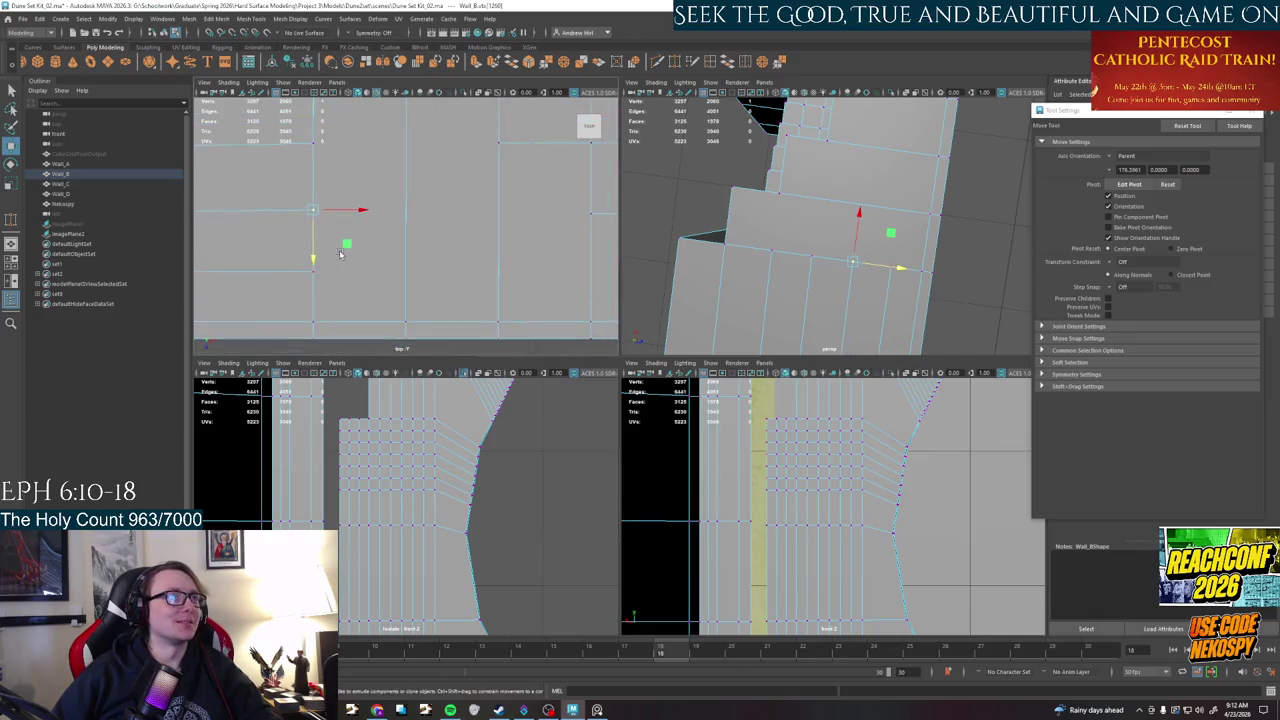
scroll(348, 280, down, 2)
scroll(344, 268, down, 2)
drag(349, 257, 348, 288)
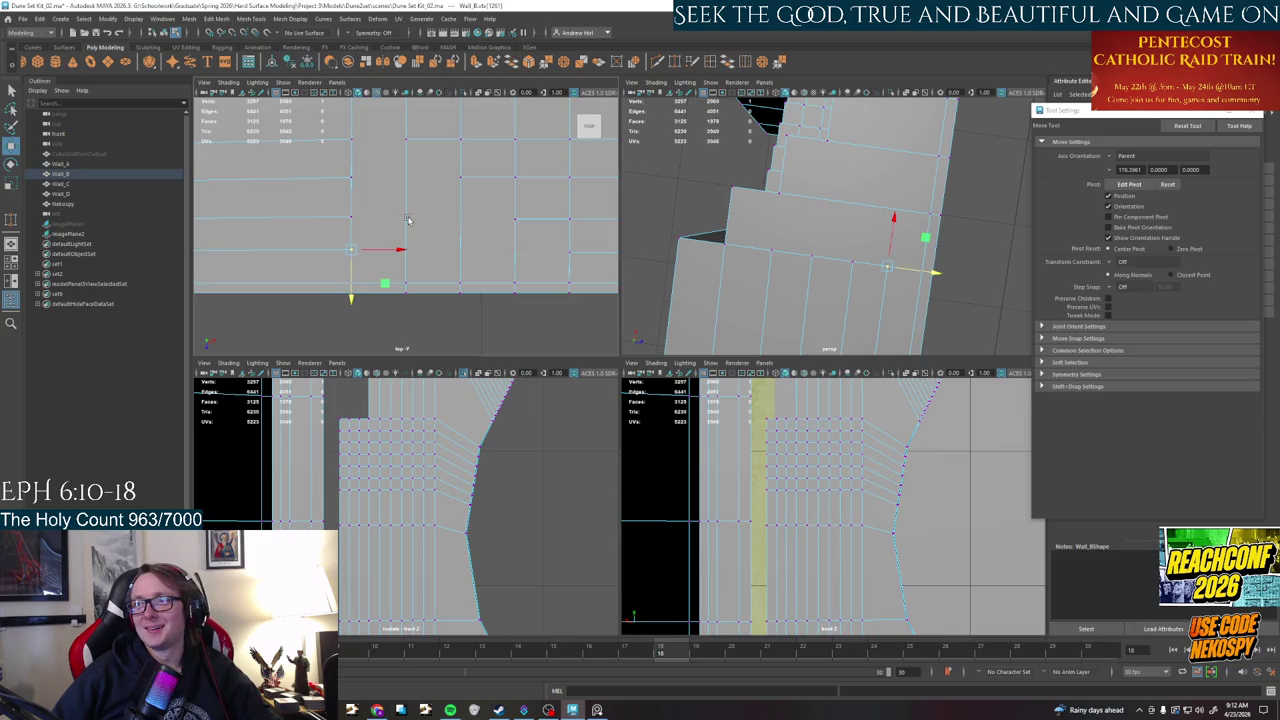
key(space)
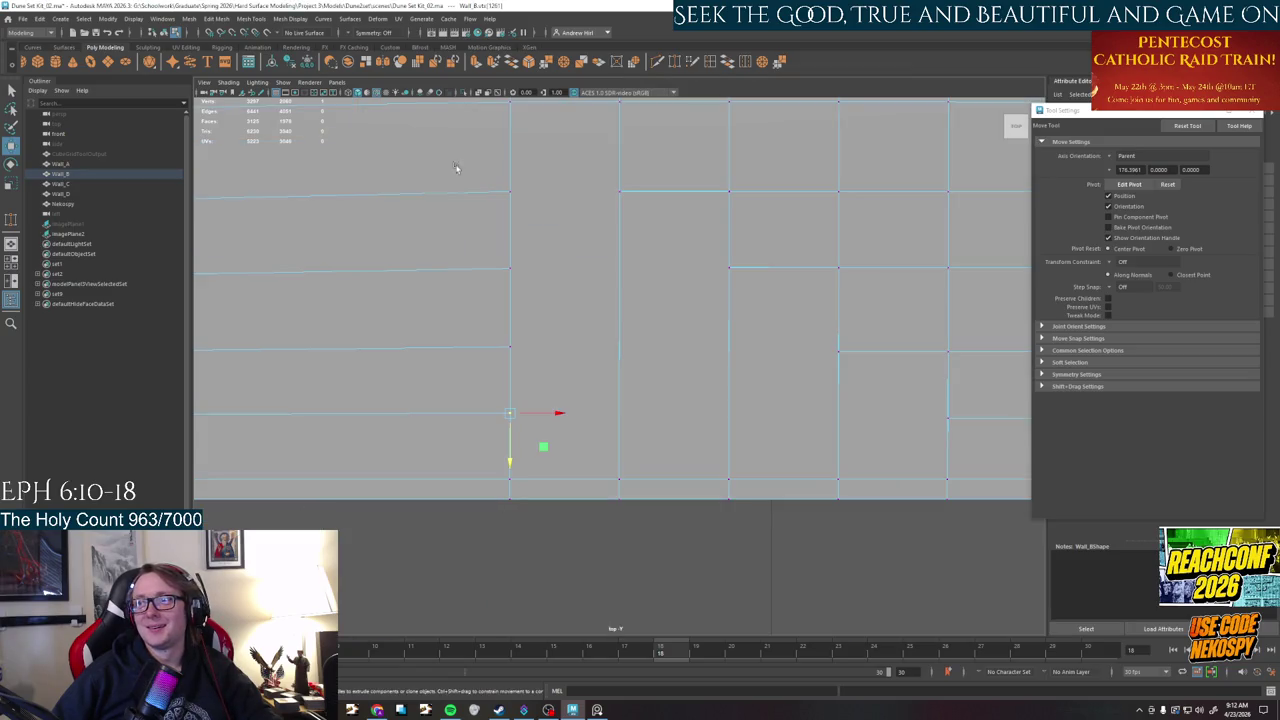
- Multi-Cut a new edge from the horizontal edge across the face in top view
alt+middle_drag(461, 166, 489, 334)
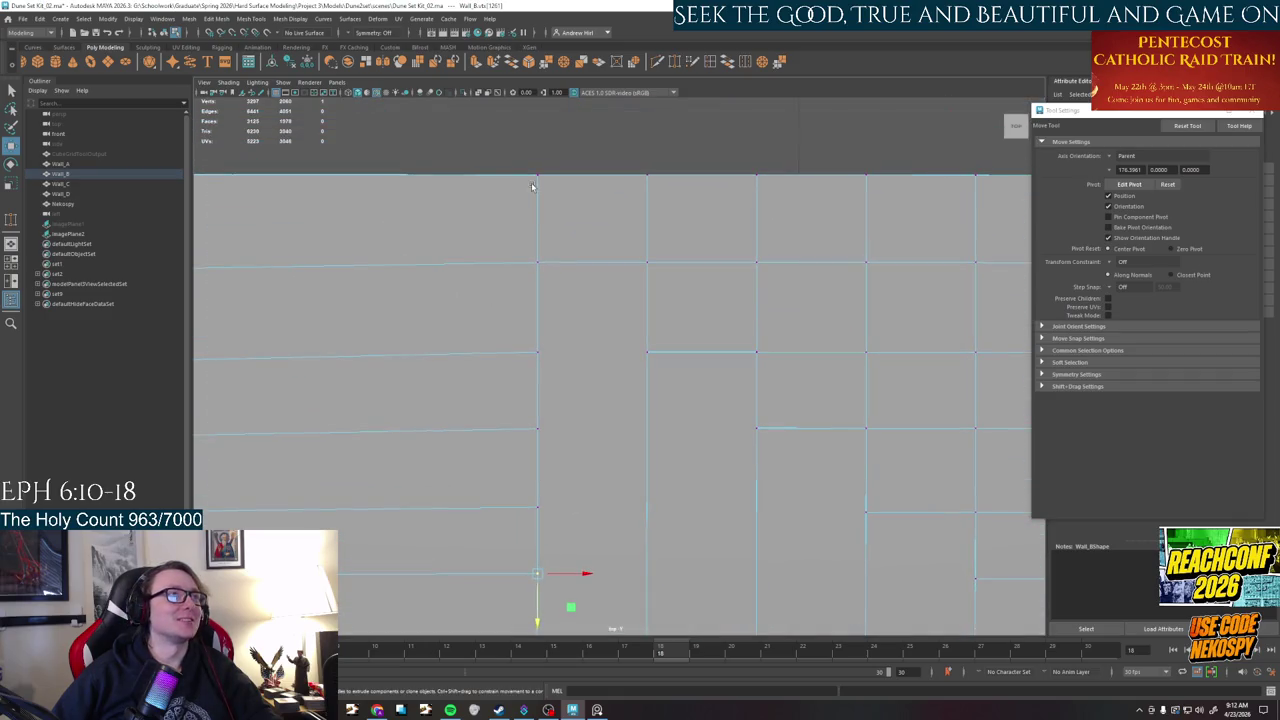
key(ctrl+shift+x)
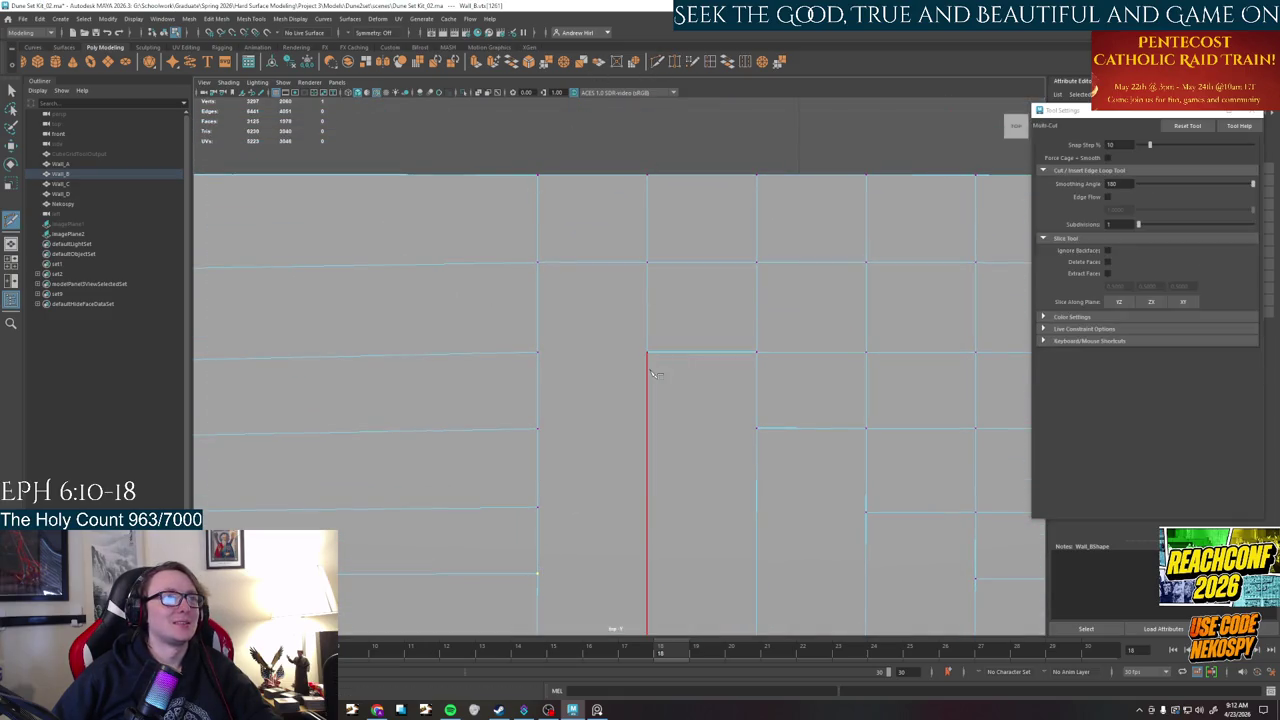
scroll(552, 355, up, 3)
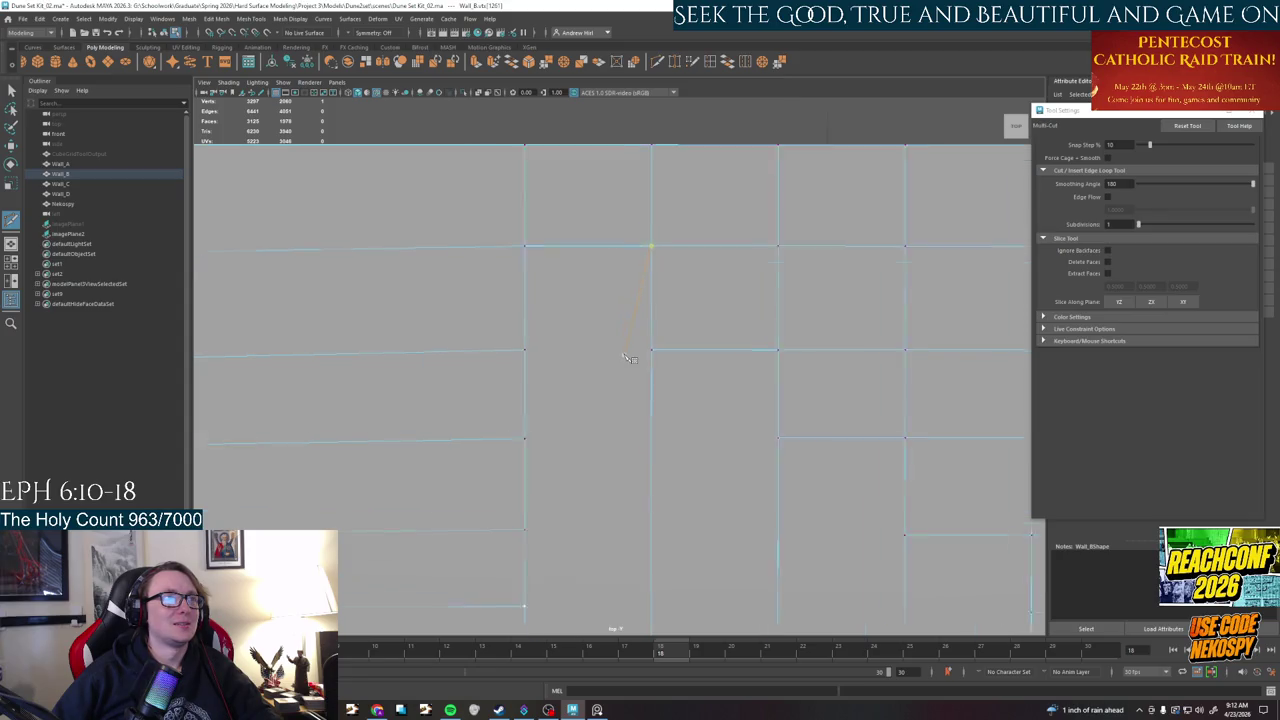
scroll(552, 355, up, 2)
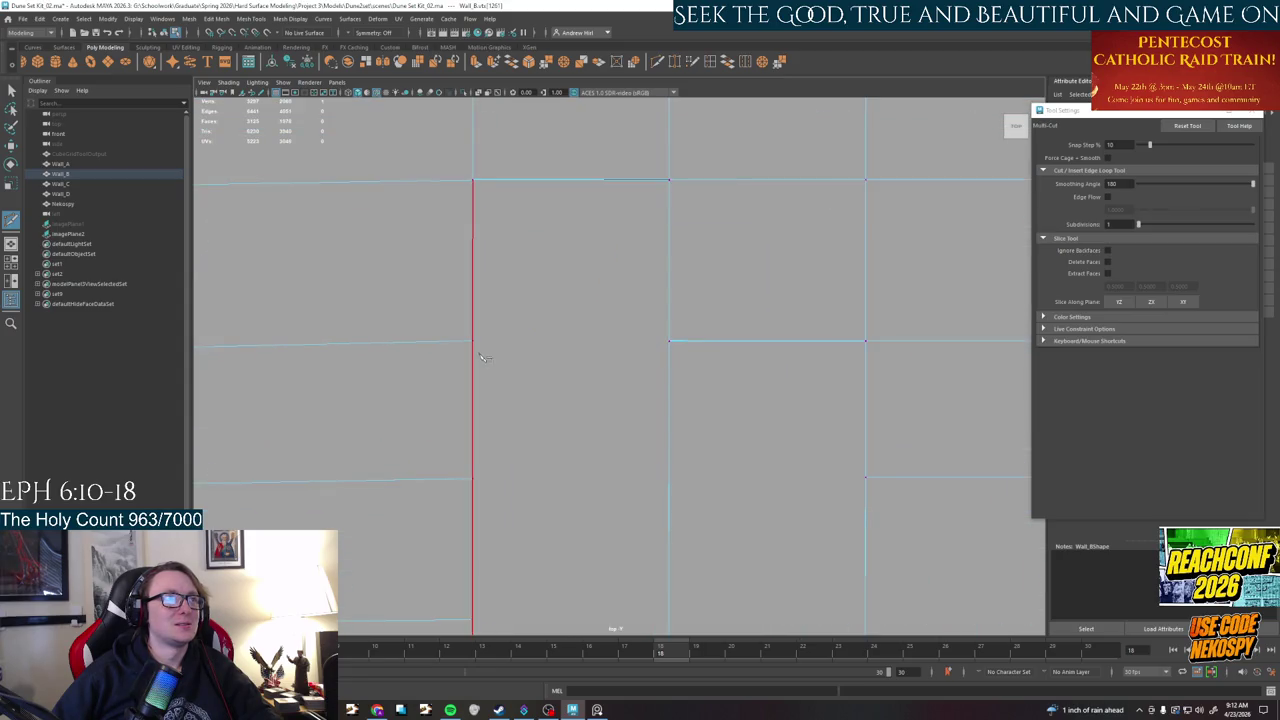
click(473, 356)
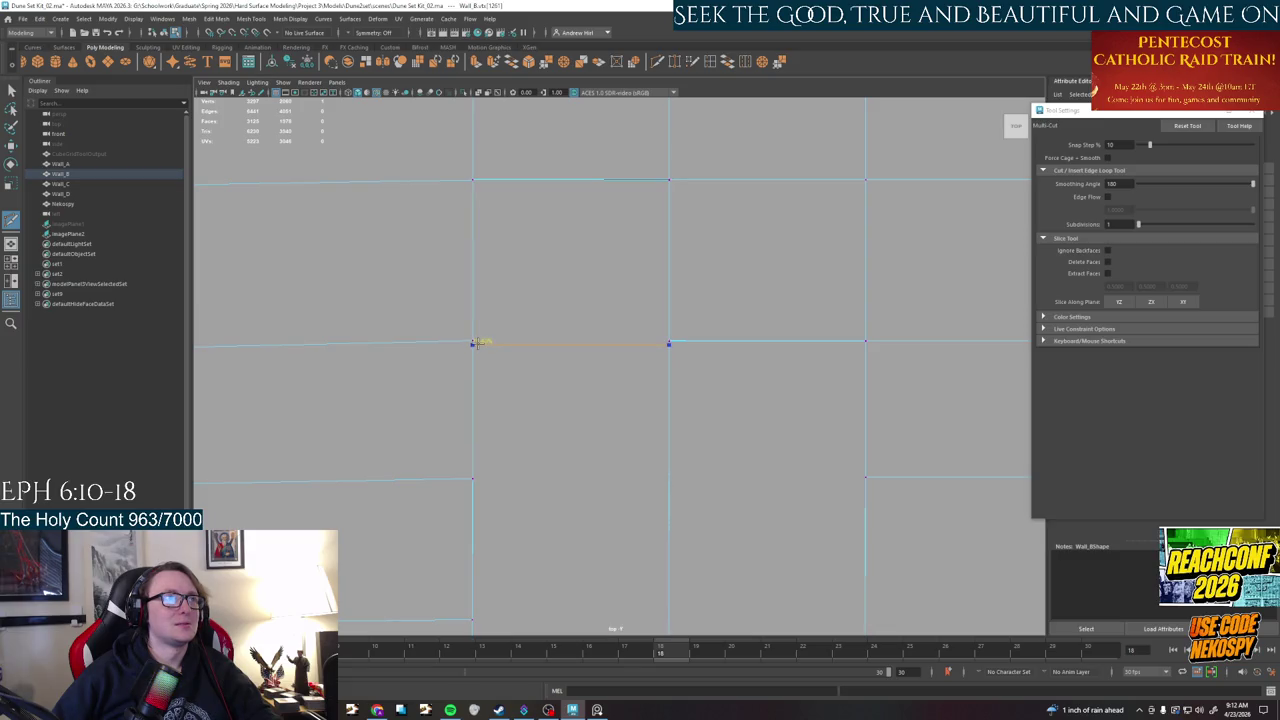
right_click(477, 339)
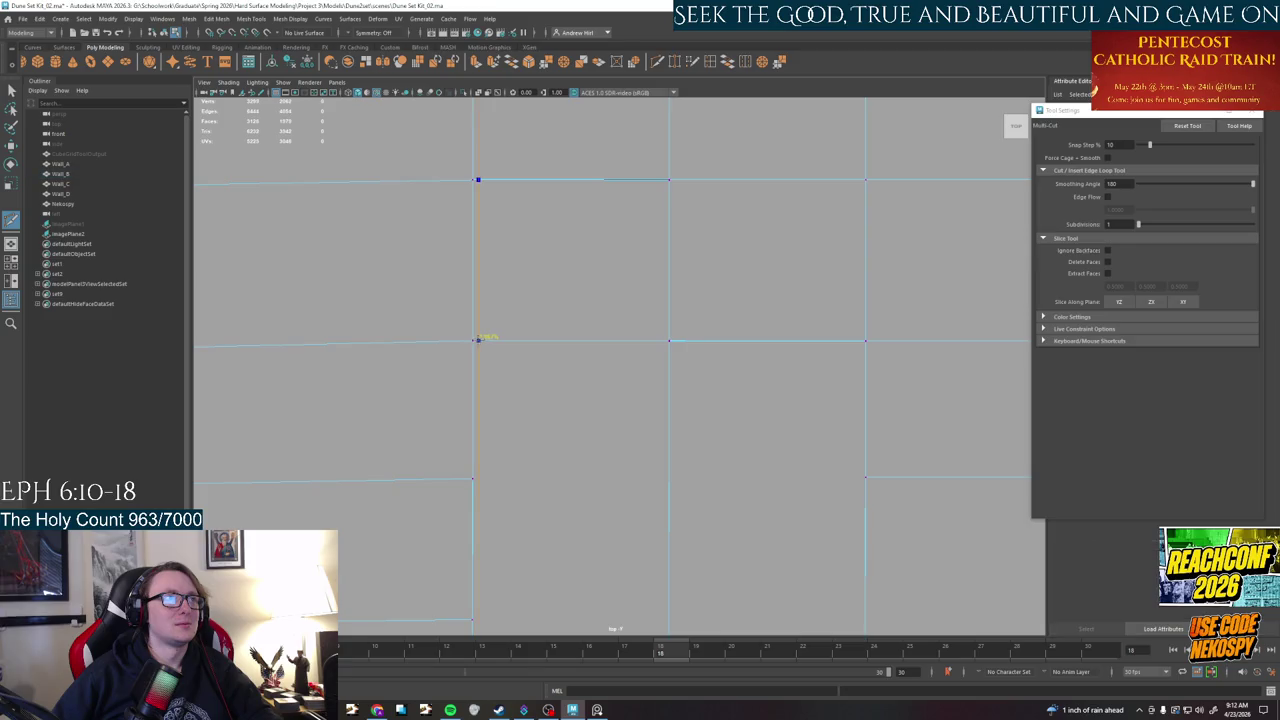
key(q)
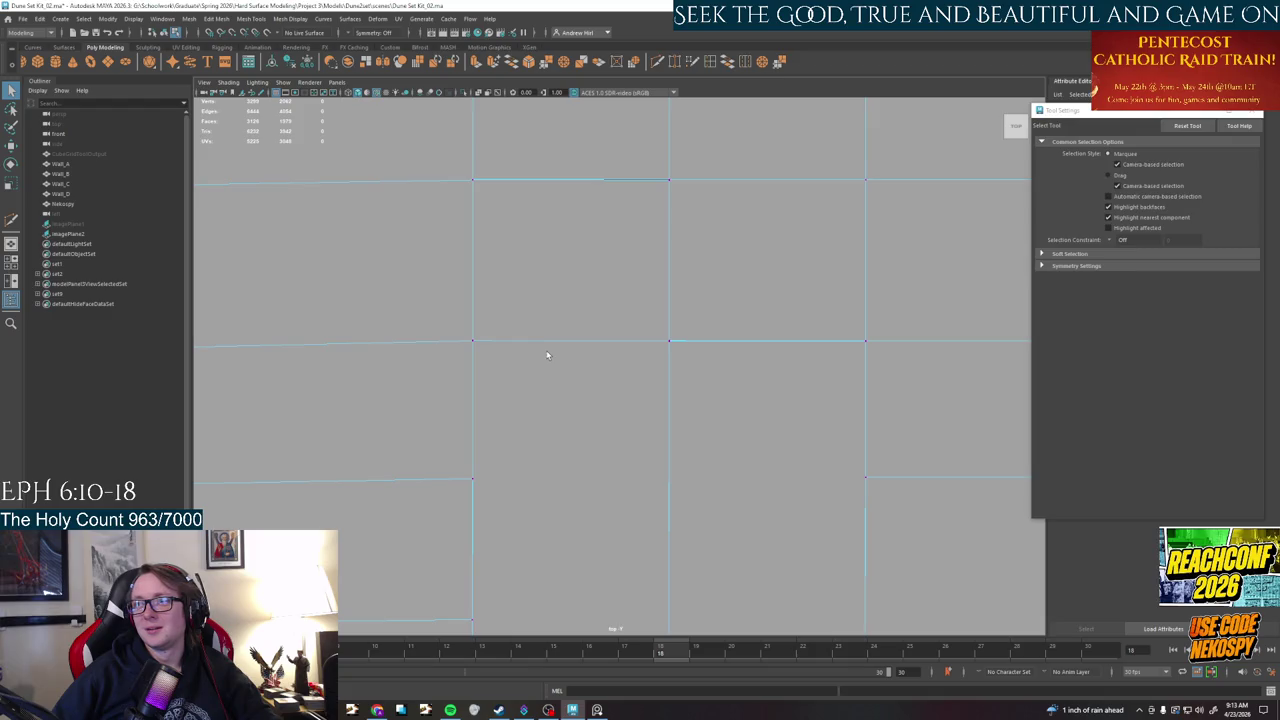
- Pull a wall vertex left and target-weld the resulting sliver onto its neighbour
right_drag(535, 336, 512, 338)
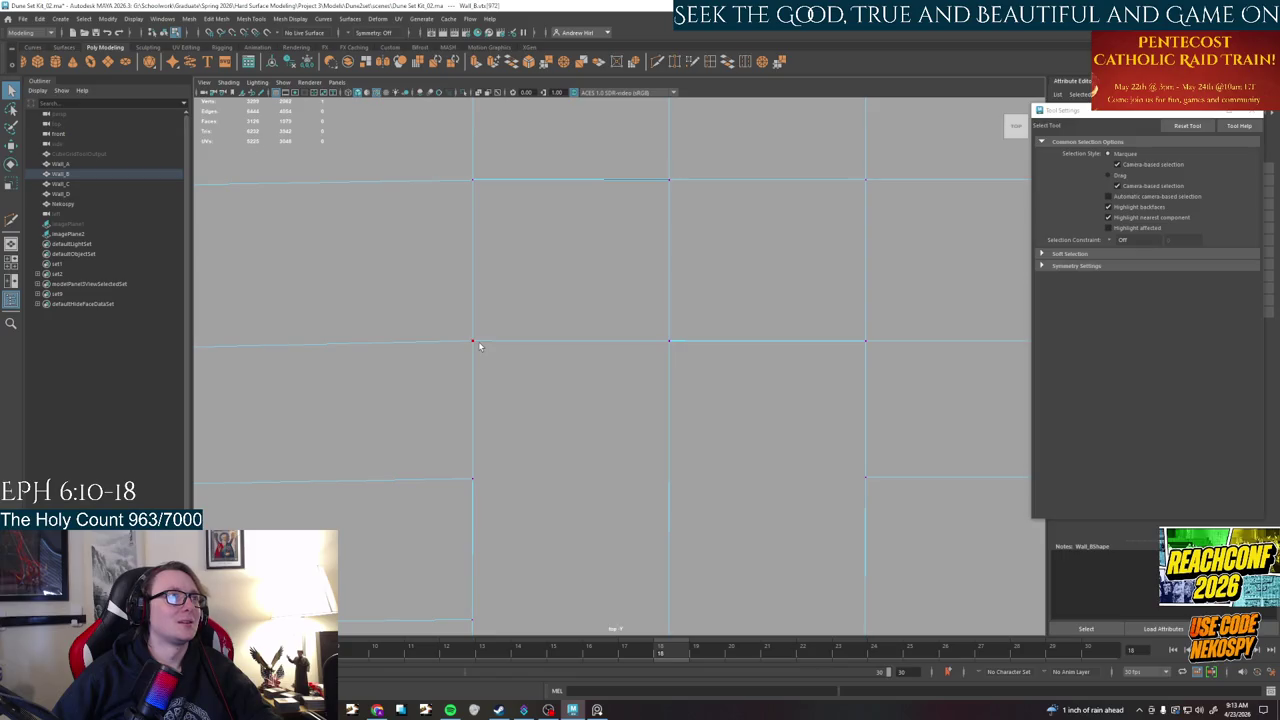
click(474, 341)
key(w)
drag(506, 342, 524, 343)
key(ctrl+z)
key(ctrl+z)
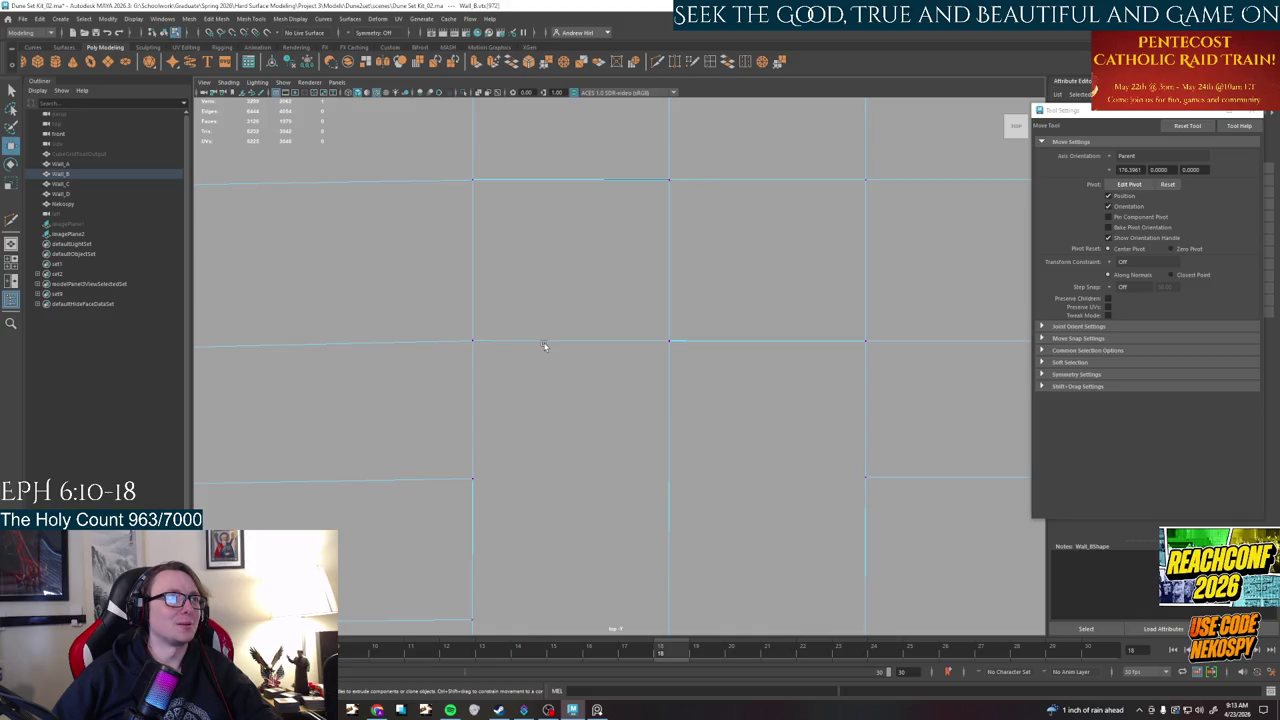
key(q)
right_click(490, 344)
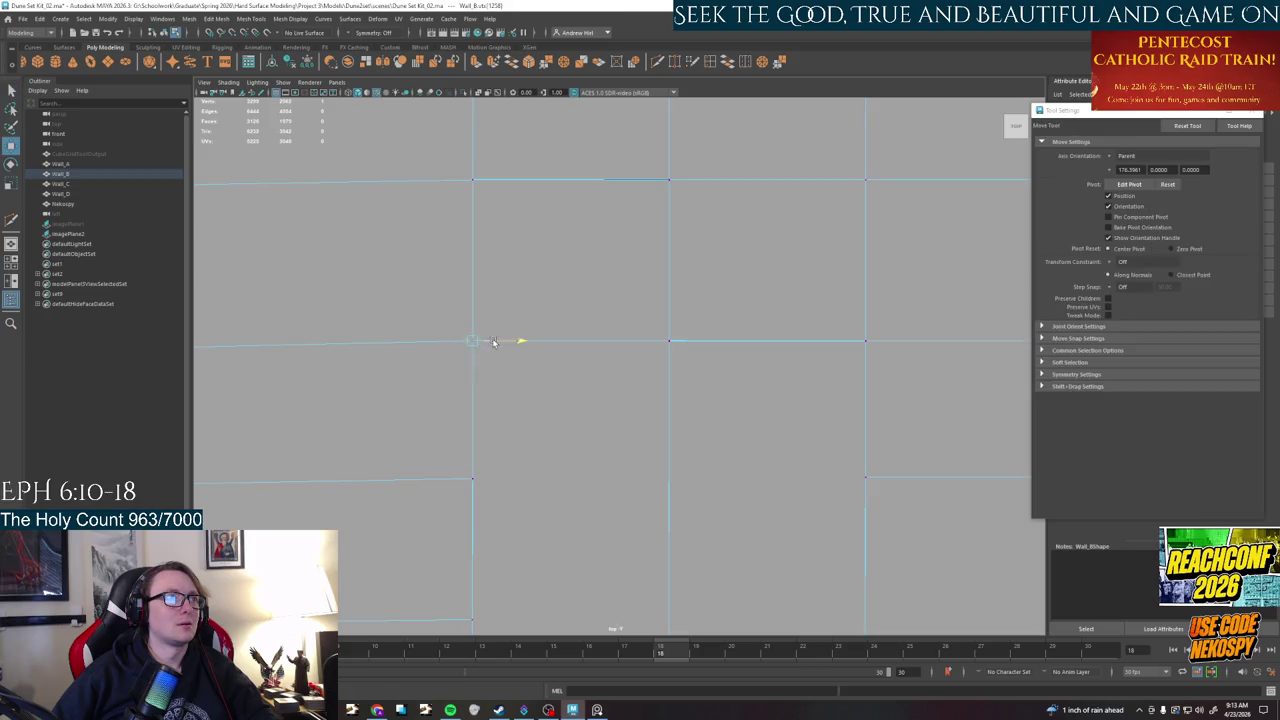
drag(477, 343, 447, 341)
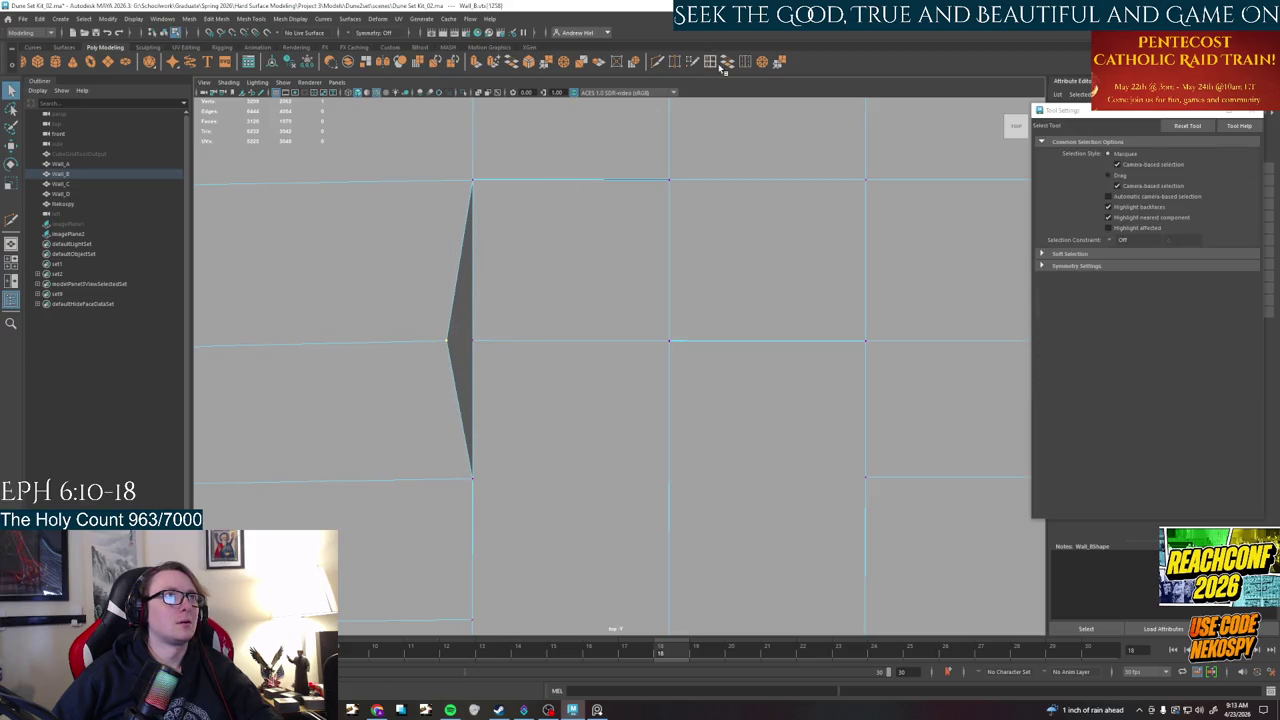
click(657, 61)
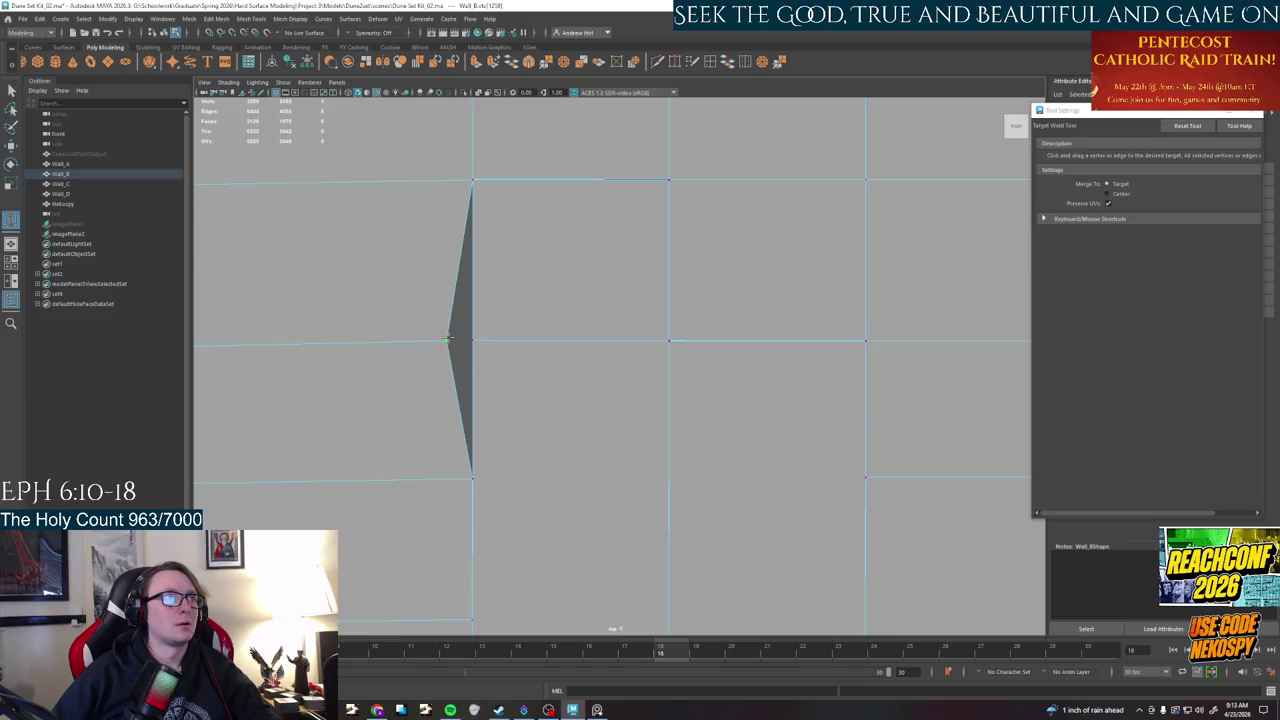
drag(447, 341, 473, 341)
- Slide the vertex further right leftward and weld that sliver shut too
key(w)
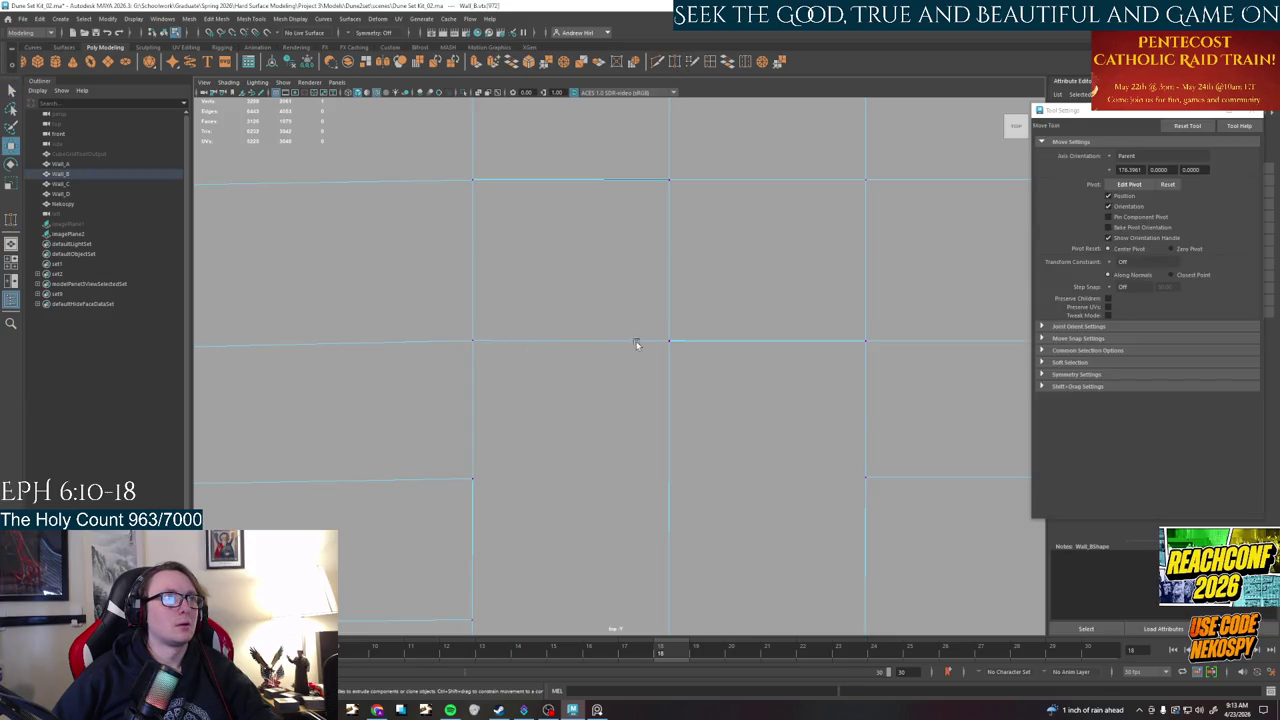
click(667, 342)
drag(690, 342, 672, 346)
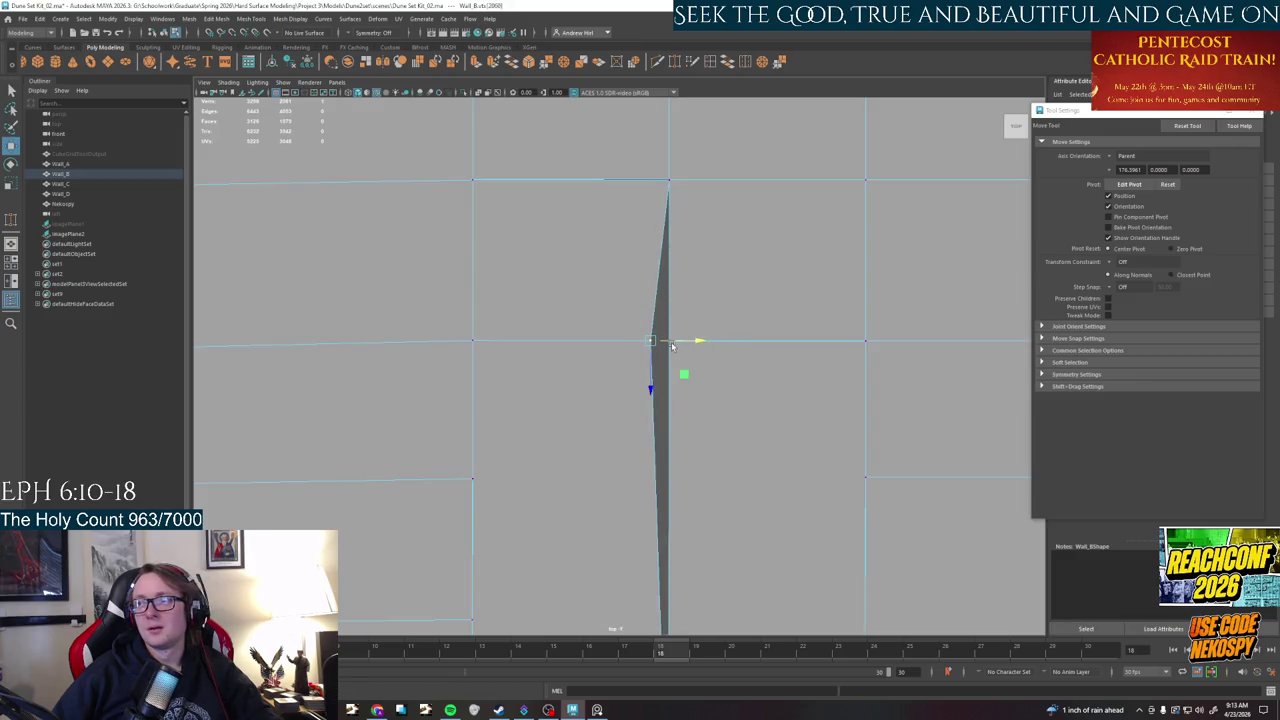
key(q)
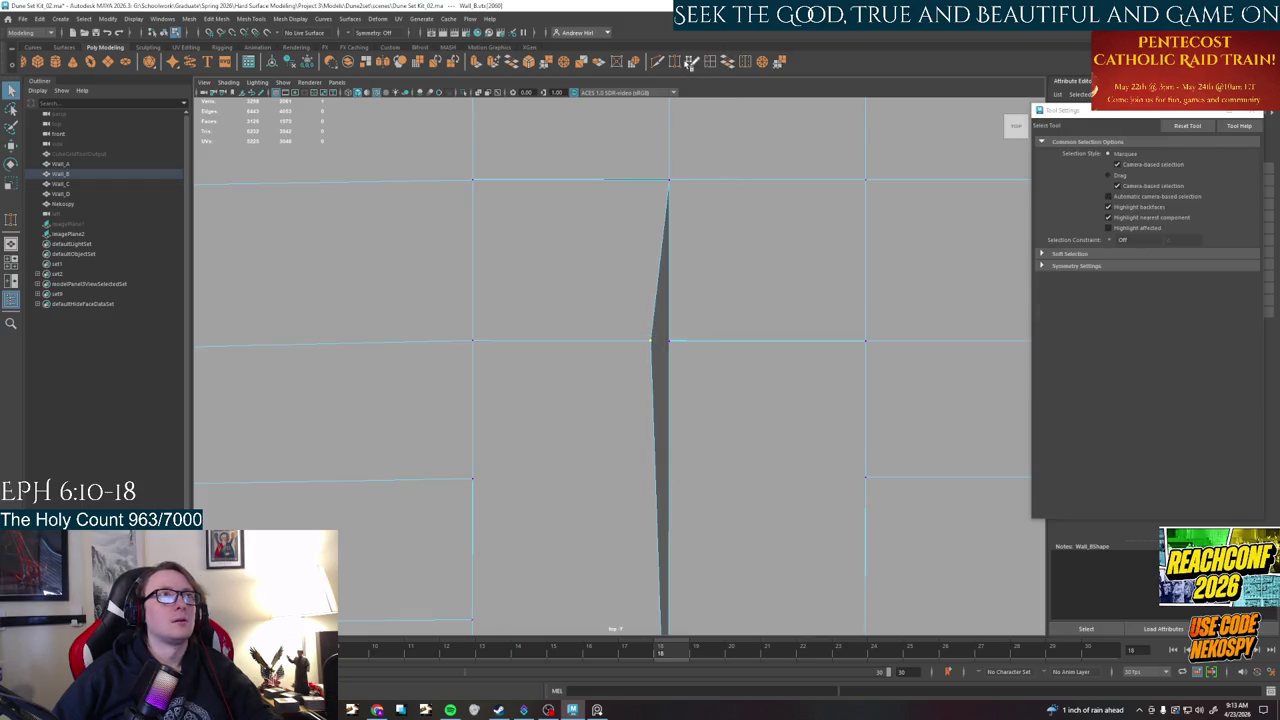
click(675, 61)
drag(650, 341, 668, 341)
- Pull a vertex on the horizontal edge downward, forming a triangular face
mouse_move(663, 349)
alt+middle_down()
mouse_move(651, 394)
mouse_move(640, 363)
alt+middle_up()
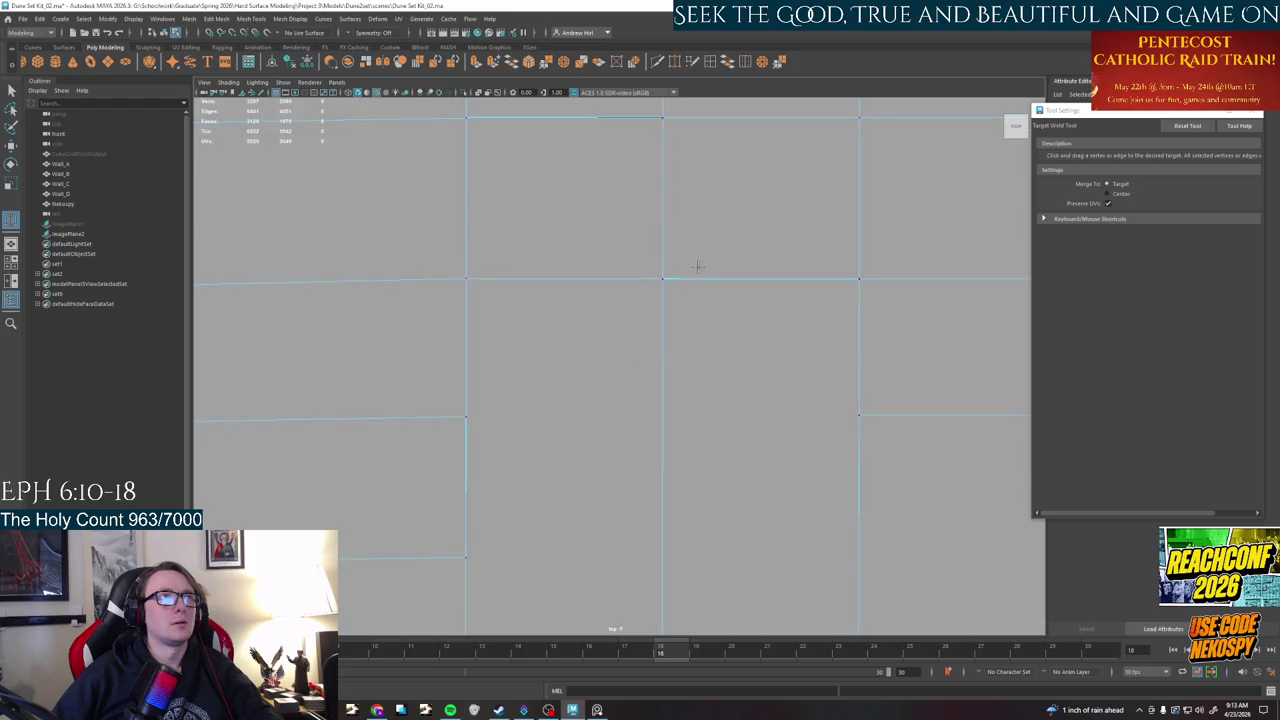
key(q)
right_drag(683, 272, 681, 273)
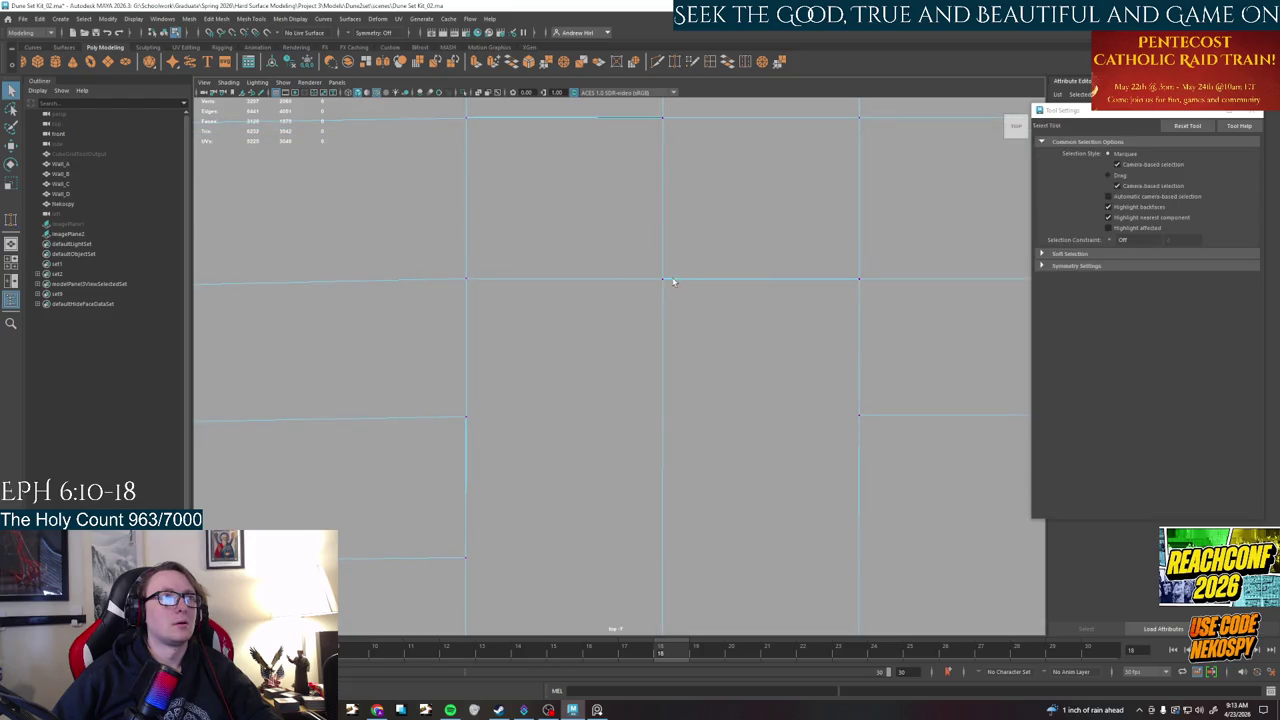
click(668, 283)
key(w)
drag(664, 323, 661, 376)
alt+click(660, 381)
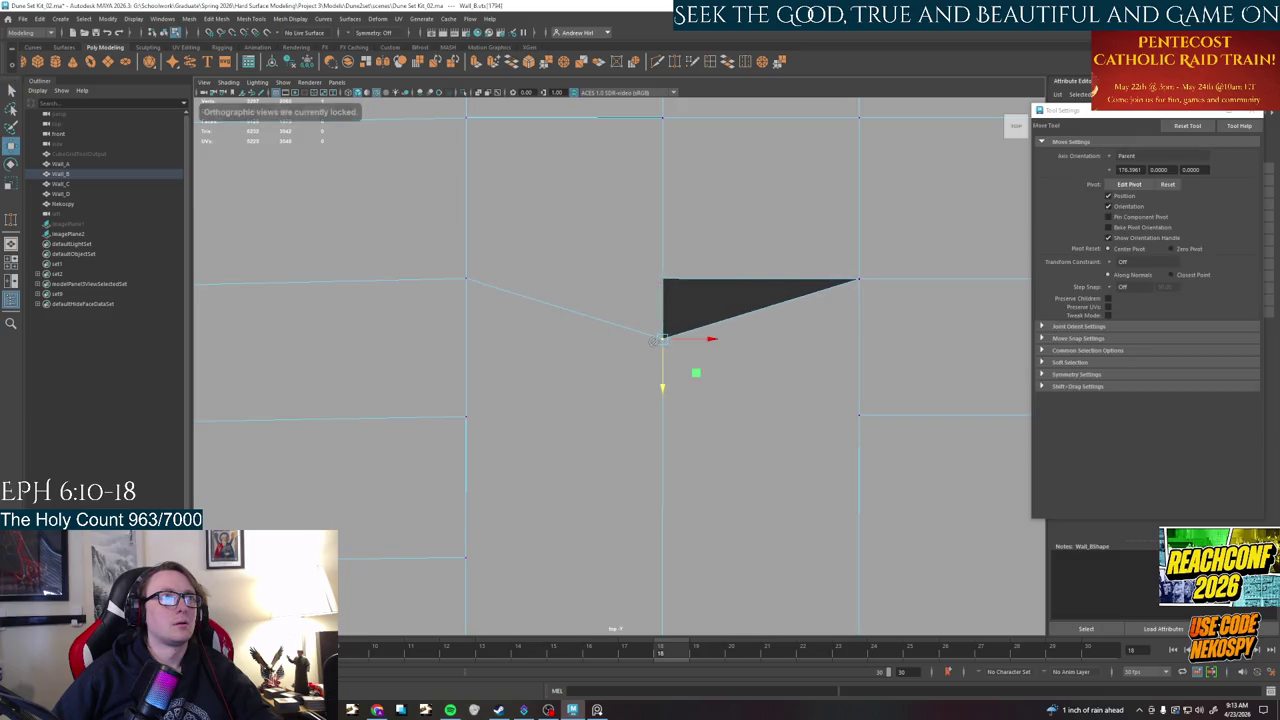
key(space)
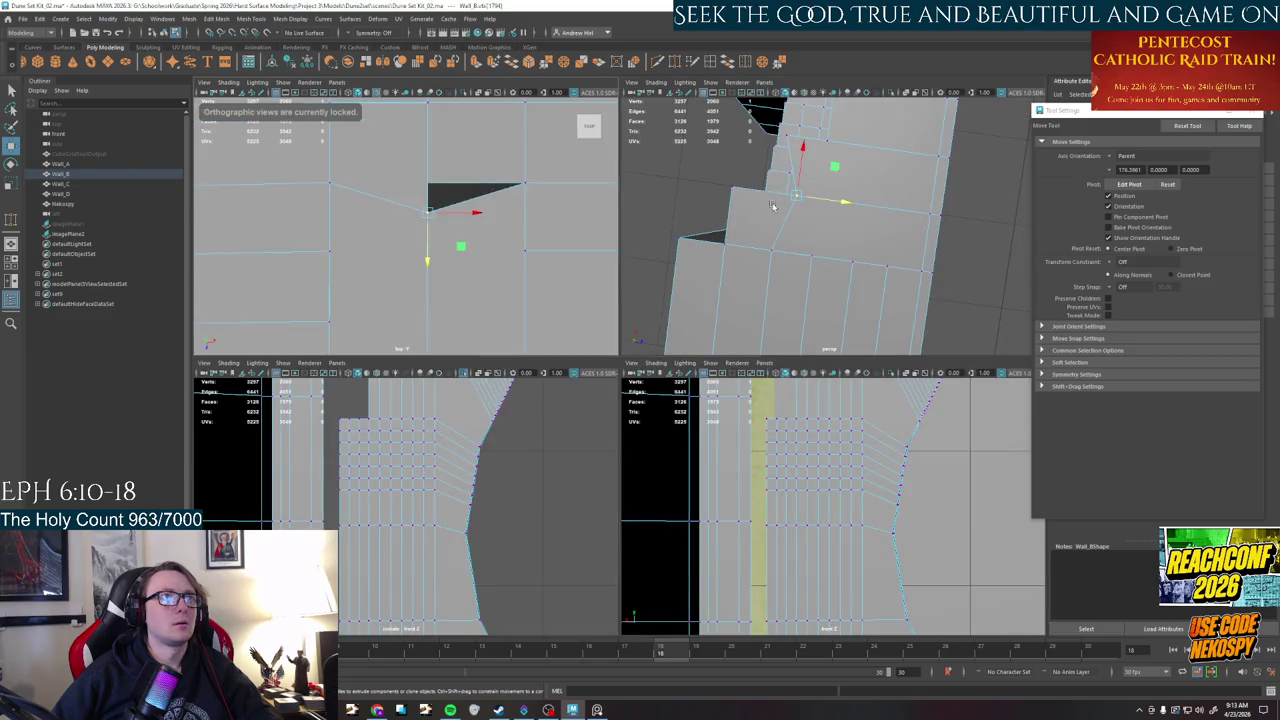
- Undo the stray vertex move, inspect Wall_B in perspective, and centre the top view on its grid
alt+drag(730, 203, 687, 203)
key(ctrl+z)
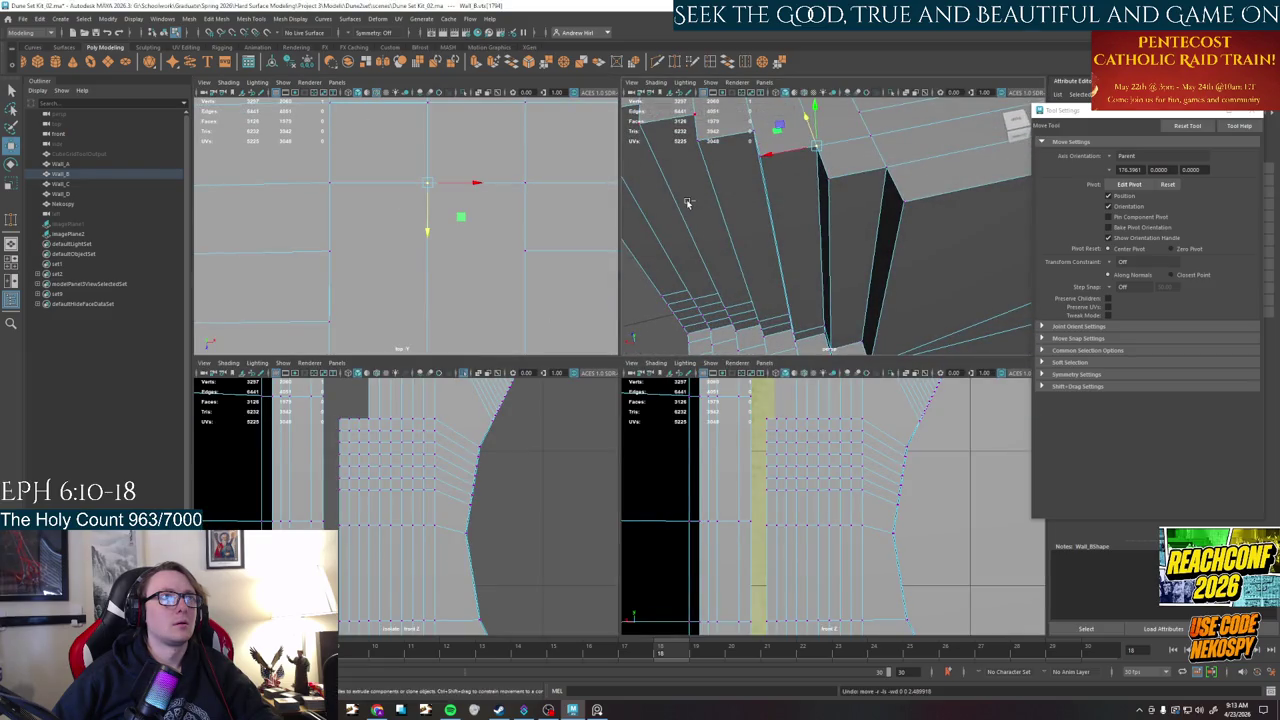
key(space)
mouse_move(794, 249)
alt+mouse_down()
mouse_move(714, 271)
mouse_move(491, 263)
alt+mouse_up()
key(space)
key(space)
scroll(474, 270, down, 1)
scroll(520, 296, down, 1)
scroll(539, 297, down, 1)
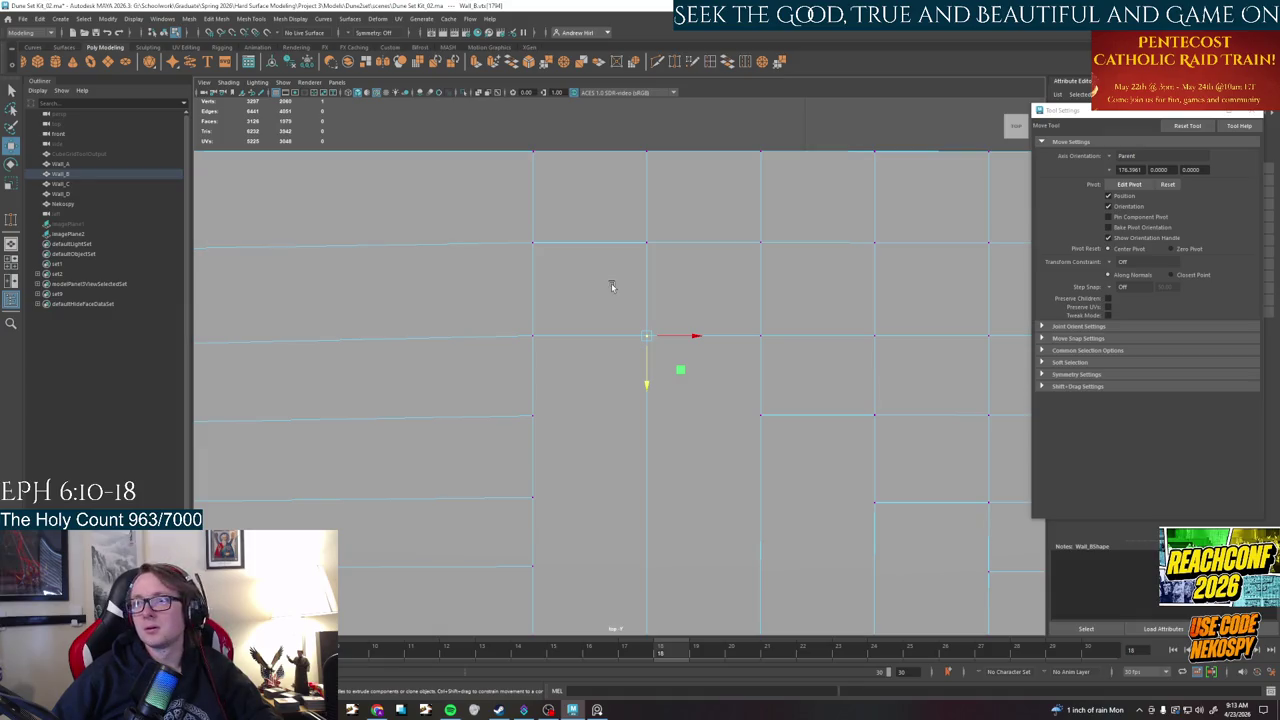
scroll(611, 285, up, 2)
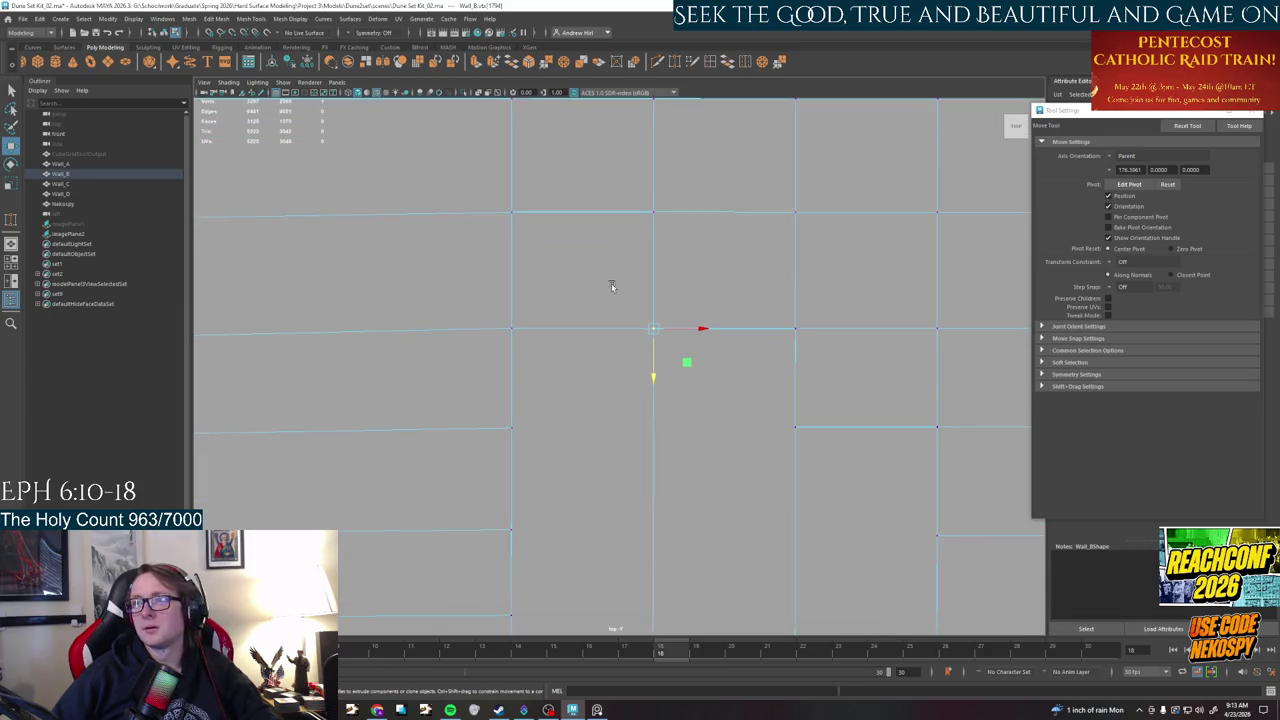
alt+middle_drag(617, 309, 580, 283)
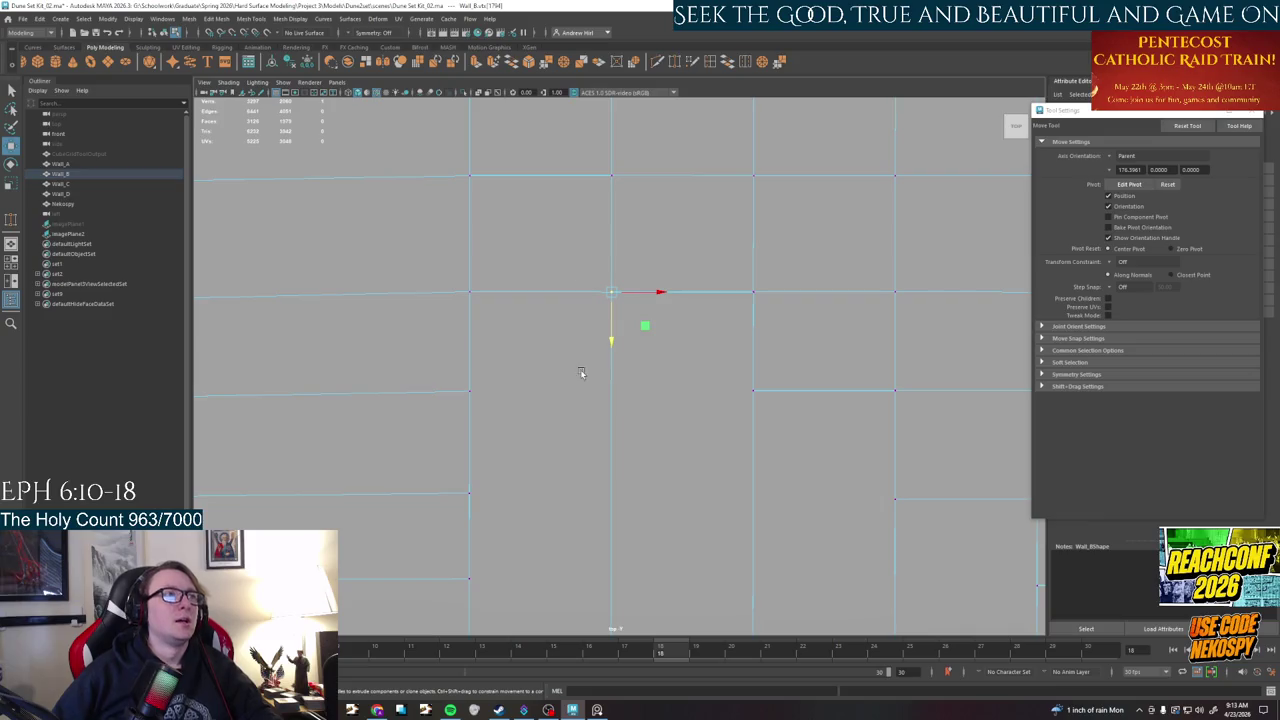
- Multi-Cut a horizontal edge across Wall_B, test its end vertex, and target-weld it back
click(710, 61)
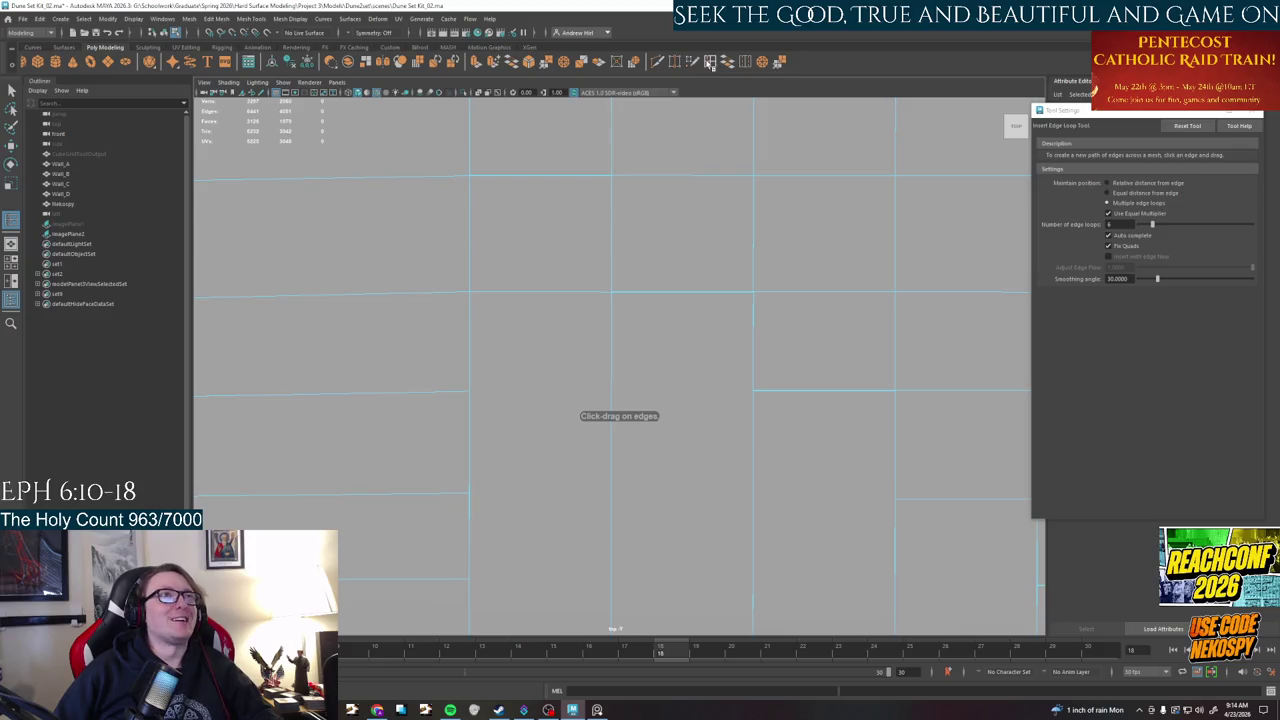
click(658, 61)
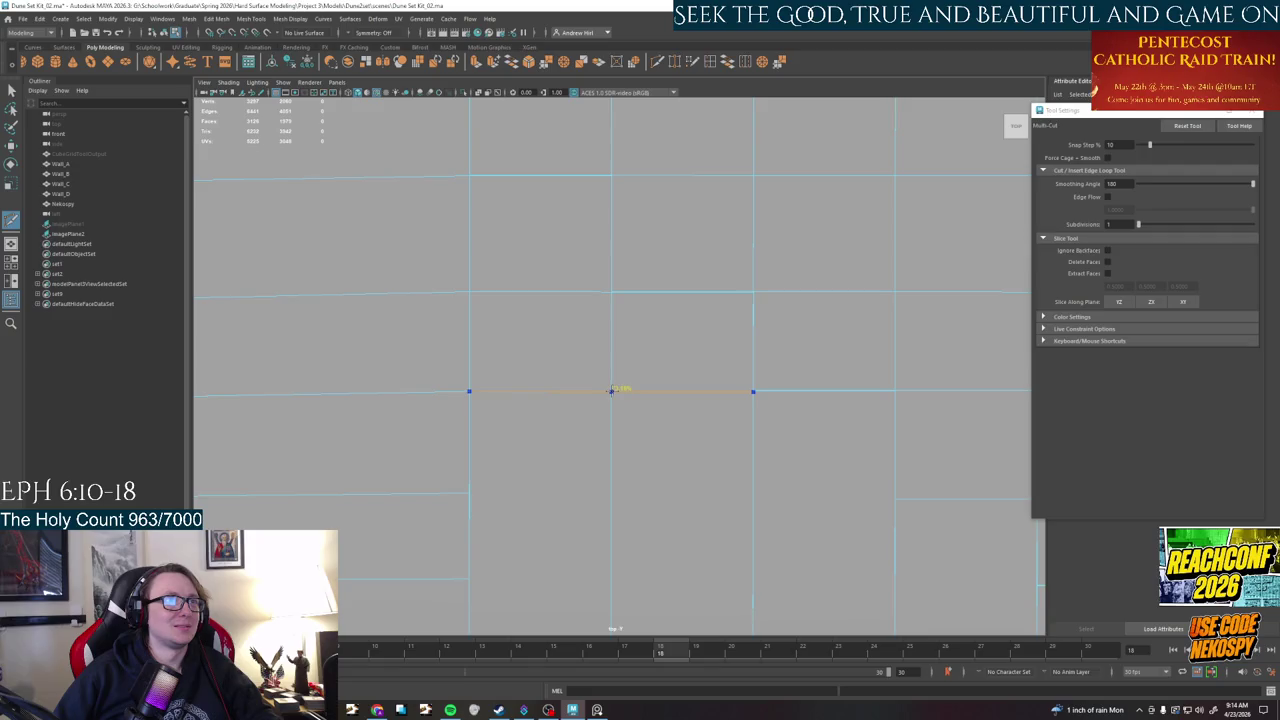
ctrl+click(611, 389)
scroll(490, 406, up, 2)
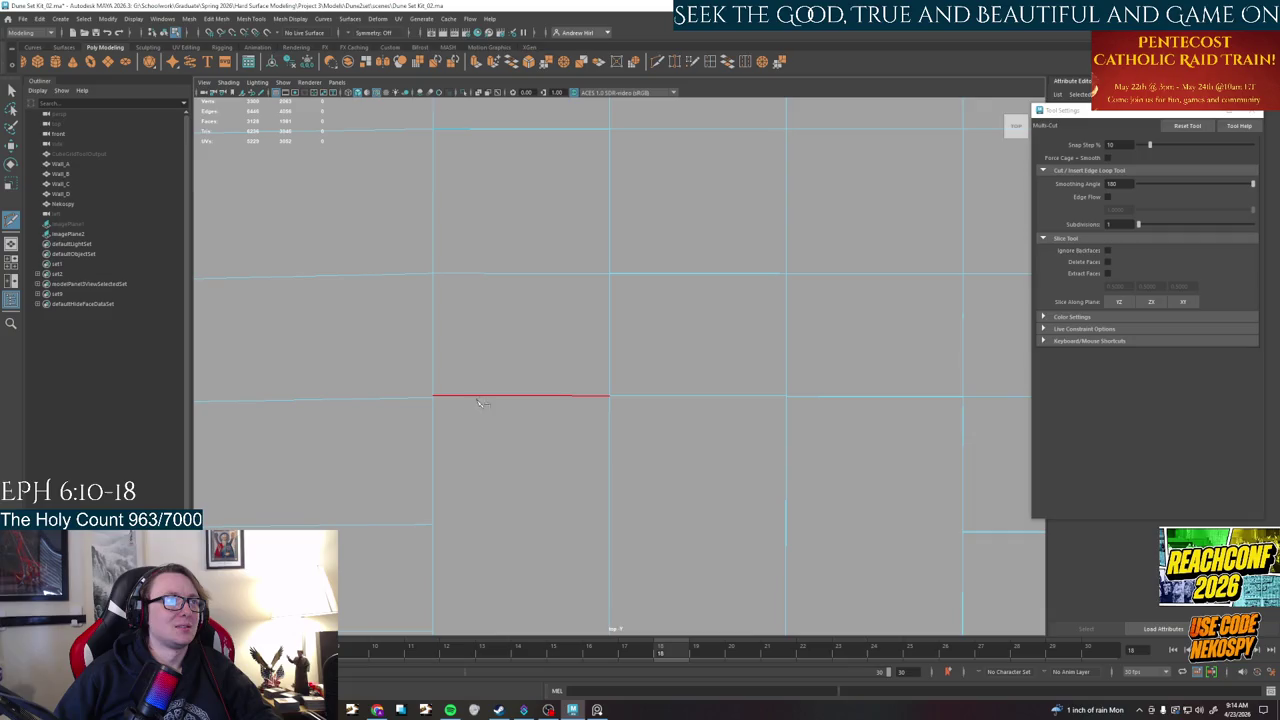
right_drag(460, 396, 409, 393)
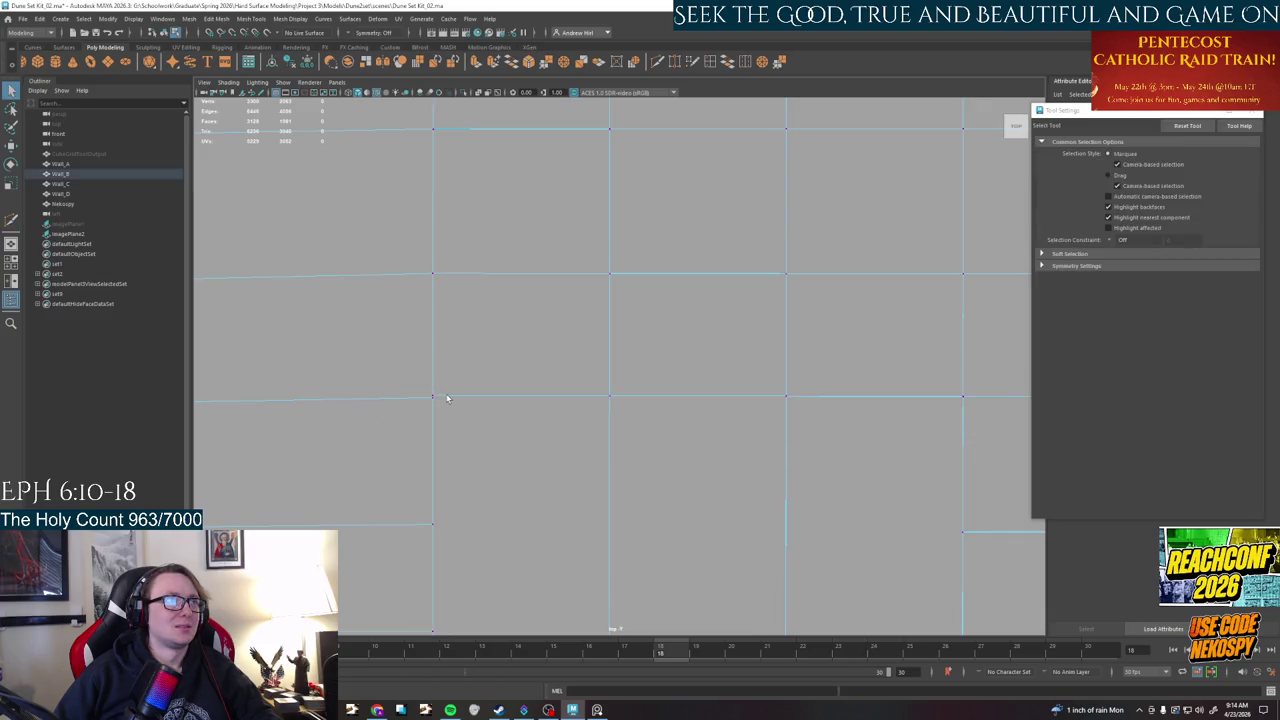
click(447, 398)
key(w)
drag(485, 396, 500, 397)
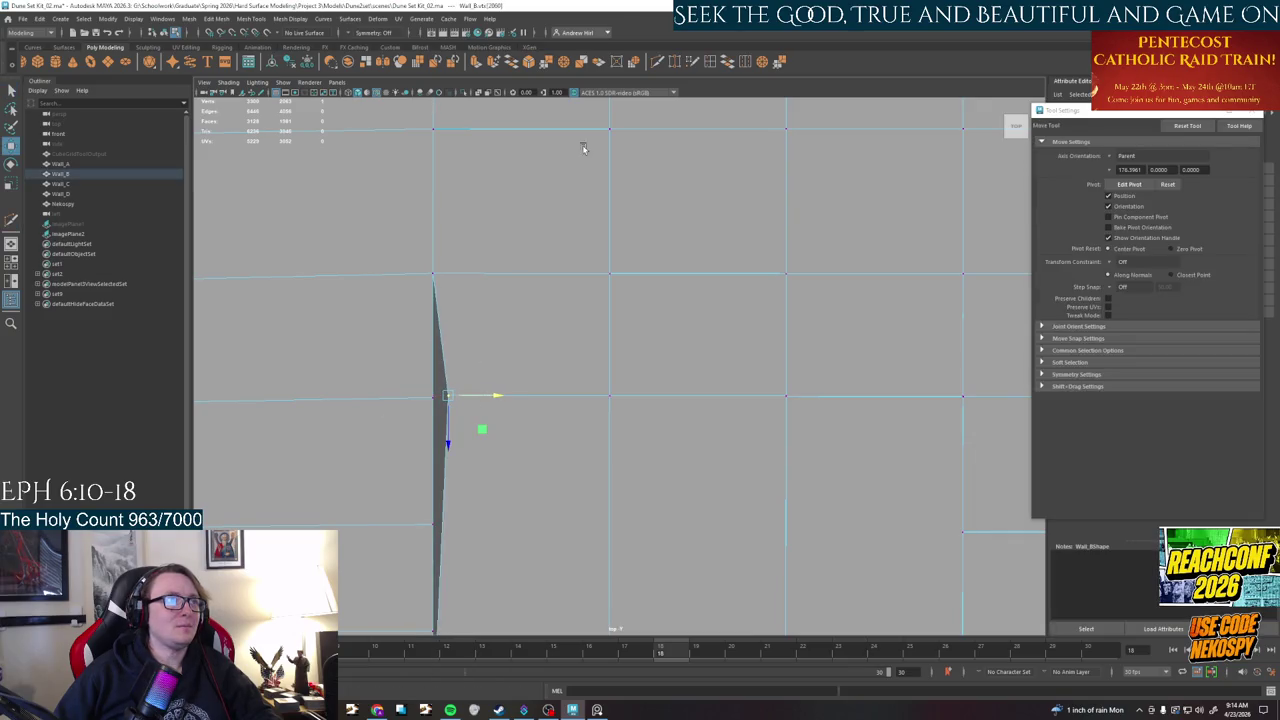
click(676, 61)
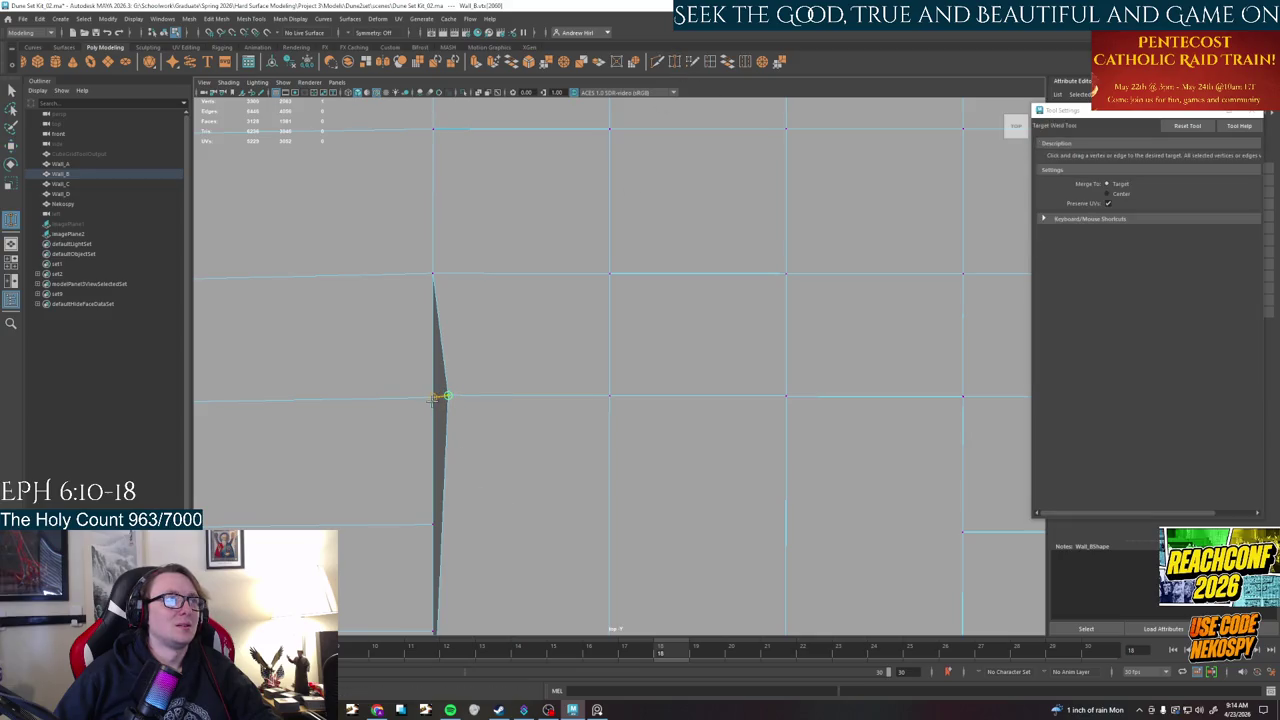
drag(447, 397, 434, 398)
key(q)
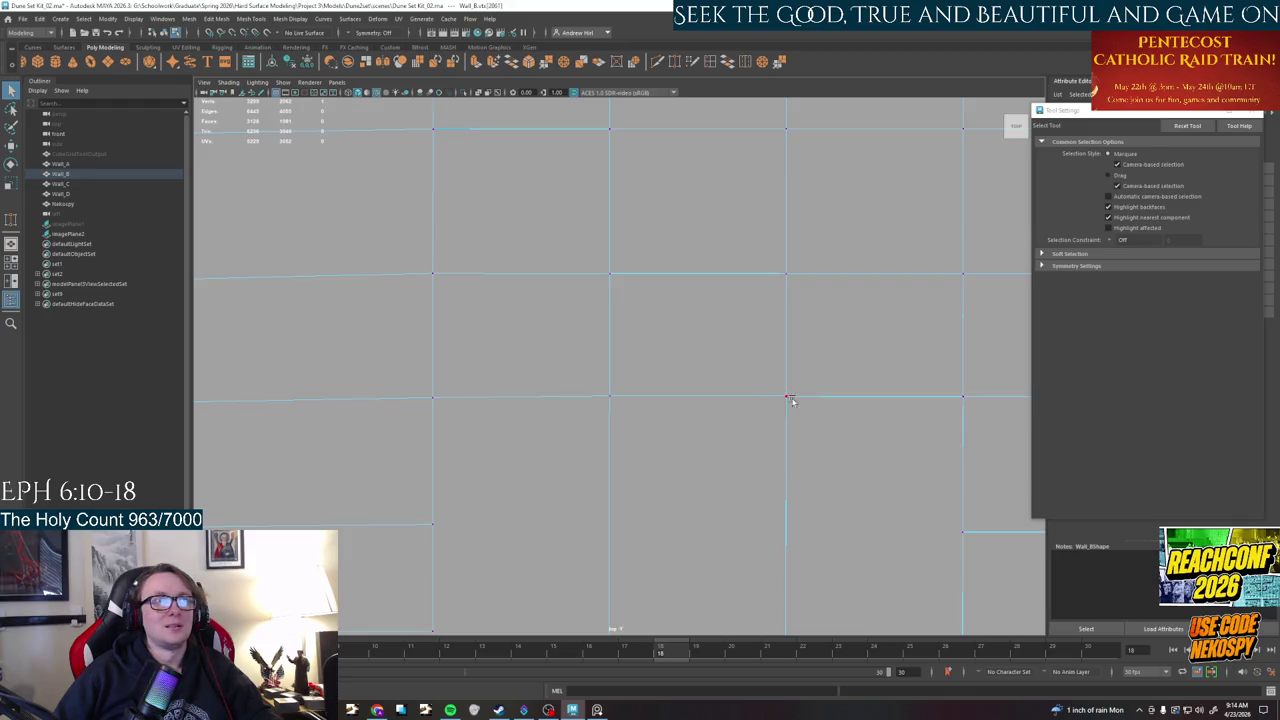
- Target-weld the next shifted vertex back and cut another horizontal edge across the wall
drag(789, 399, 760, 399)
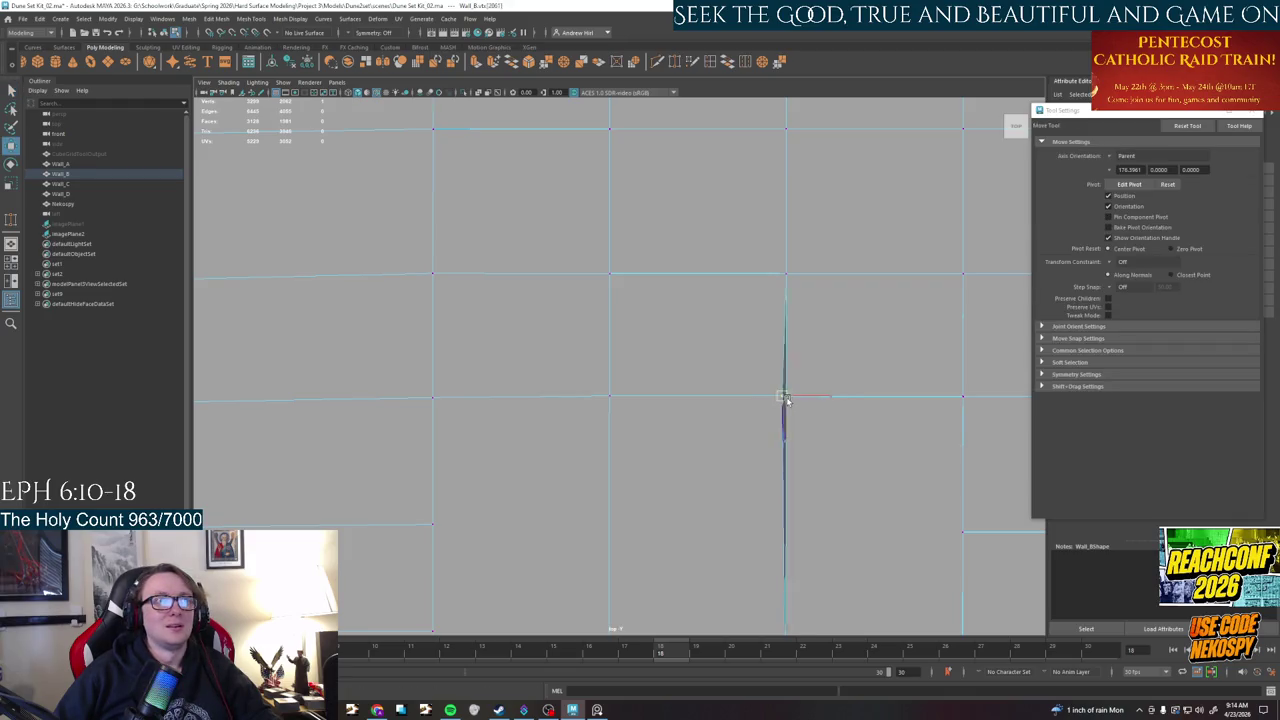
click(672, 63)
drag(758, 398, 786, 396)
alt+drag(743, 434, 739, 327)
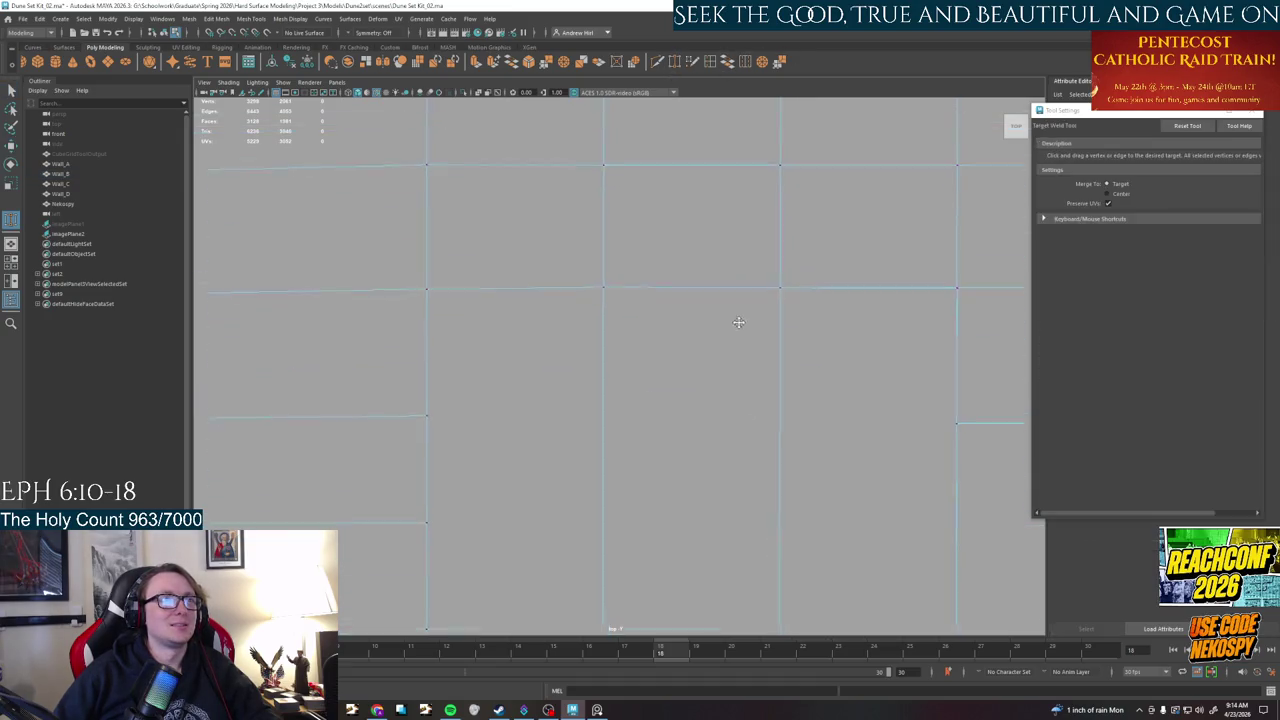
alt+middle_drag(739, 327, 729, 385)
click(657, 62)
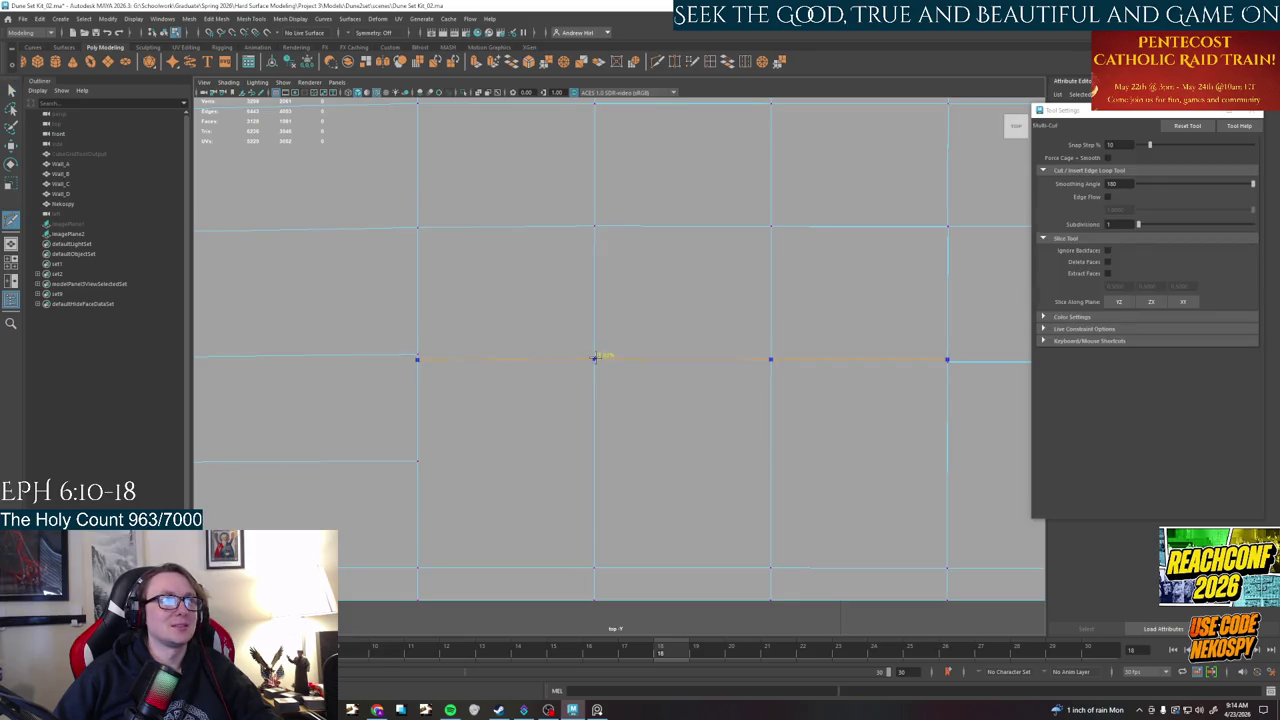
- Test the left and right vertical edges, then target-weld both wedge vertices back straight
key(q)
right_drag(452, 367, 453, 340)
key(w)
click(417, 357)
drag(466, 358, 476, 358)
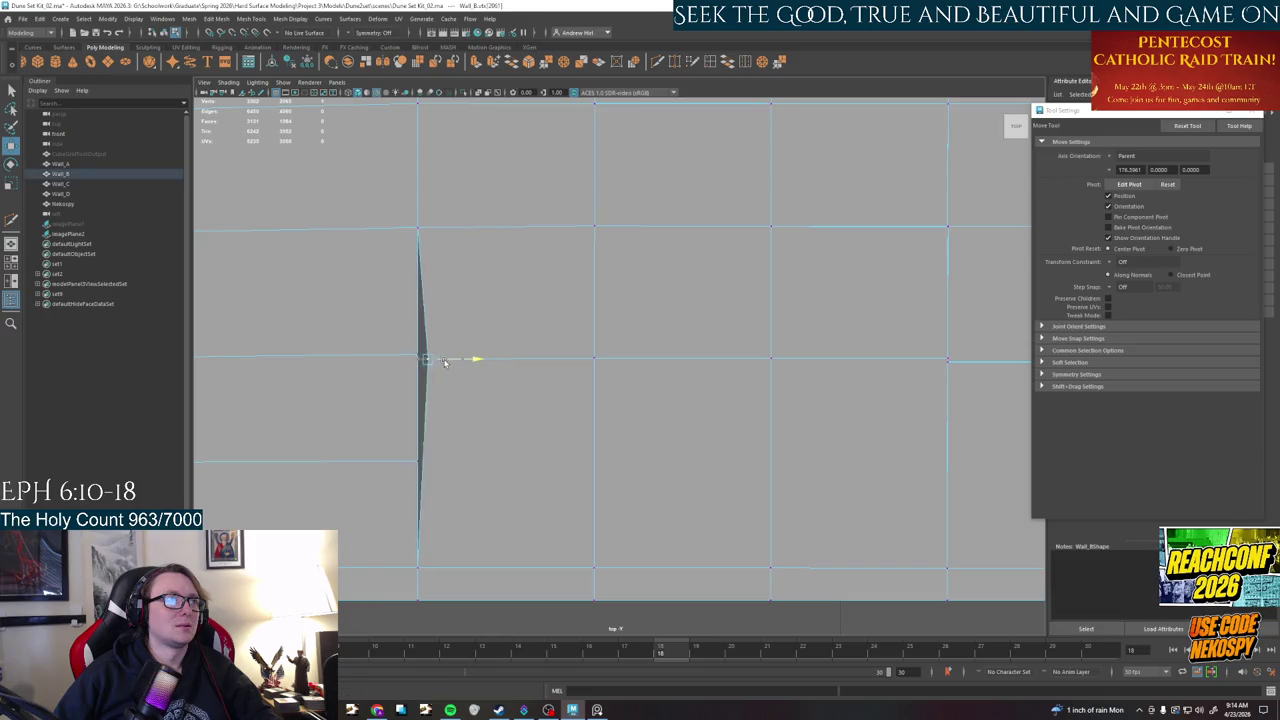
click(946, 358)
drag(957, 362, 949, 359)
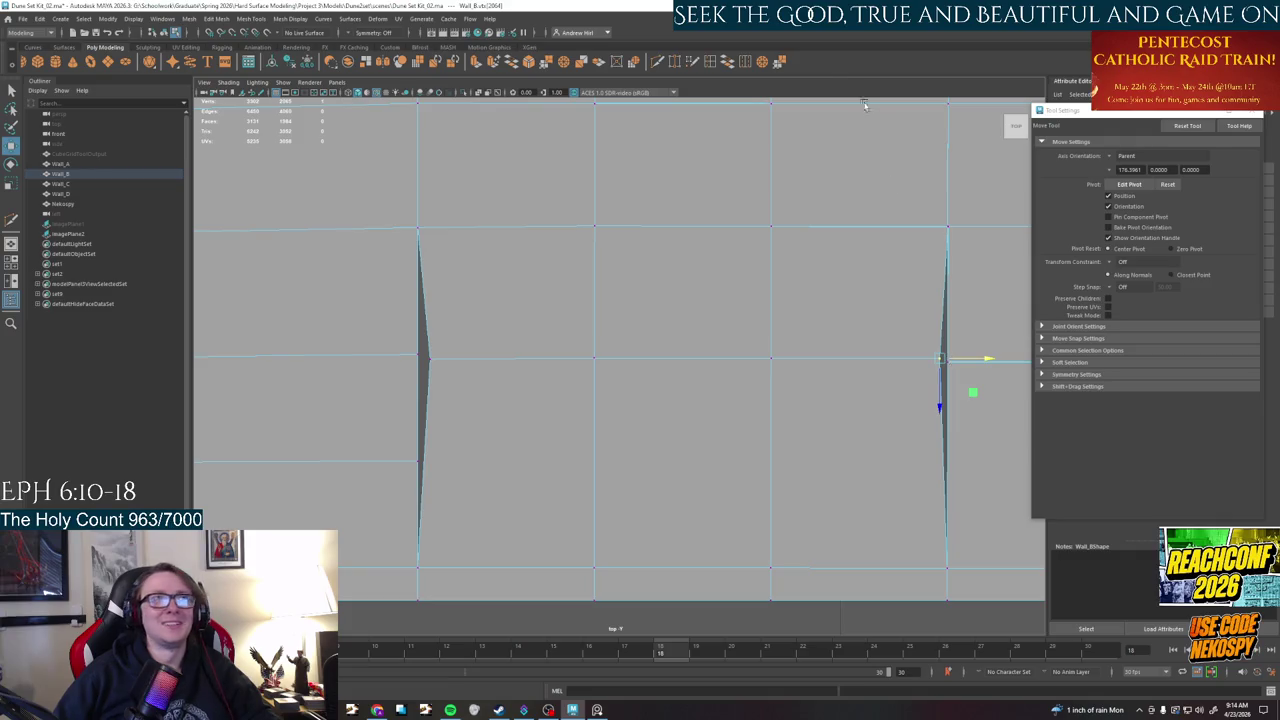
key(q)
click(676, 61)
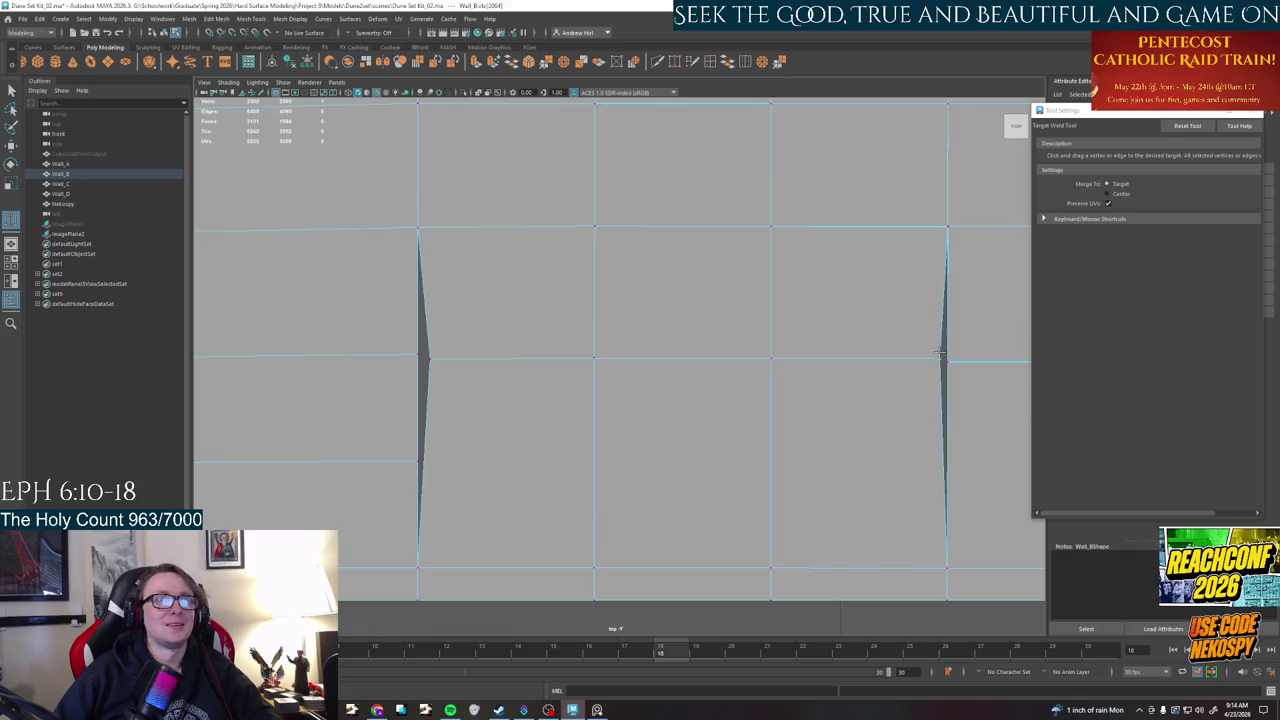
drag(940, 359, 947, 361)
drag(439, 363, 416, 352)
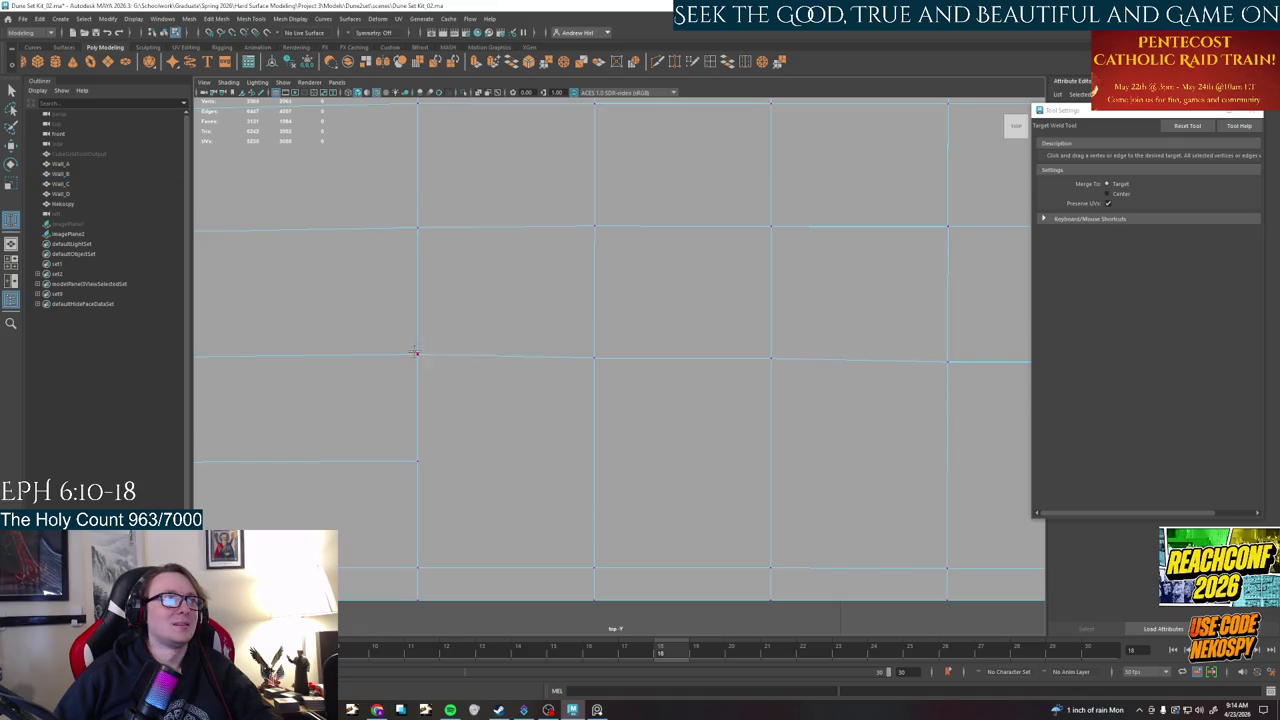
- Cut a new row edge and slide its right-end vertex to check the cut
alt+middle_drag(506, 465, 478, 435)
click(674, 61)
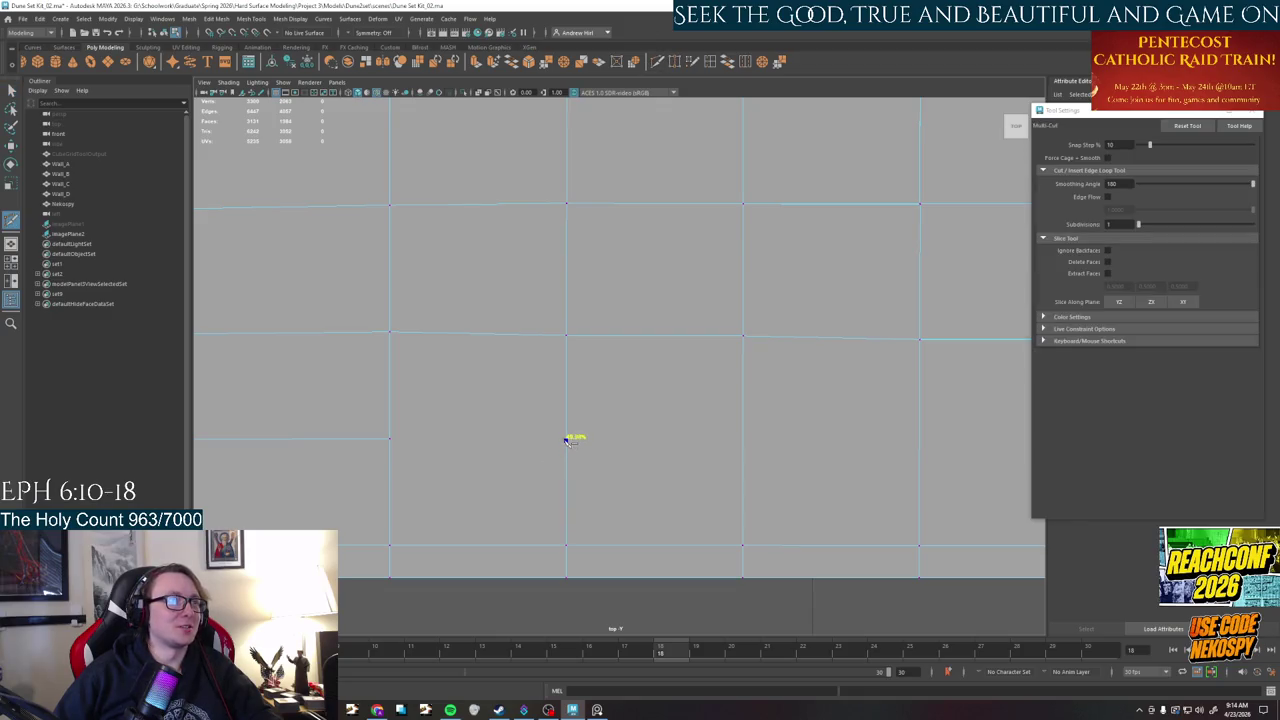
key(ctrl+z)
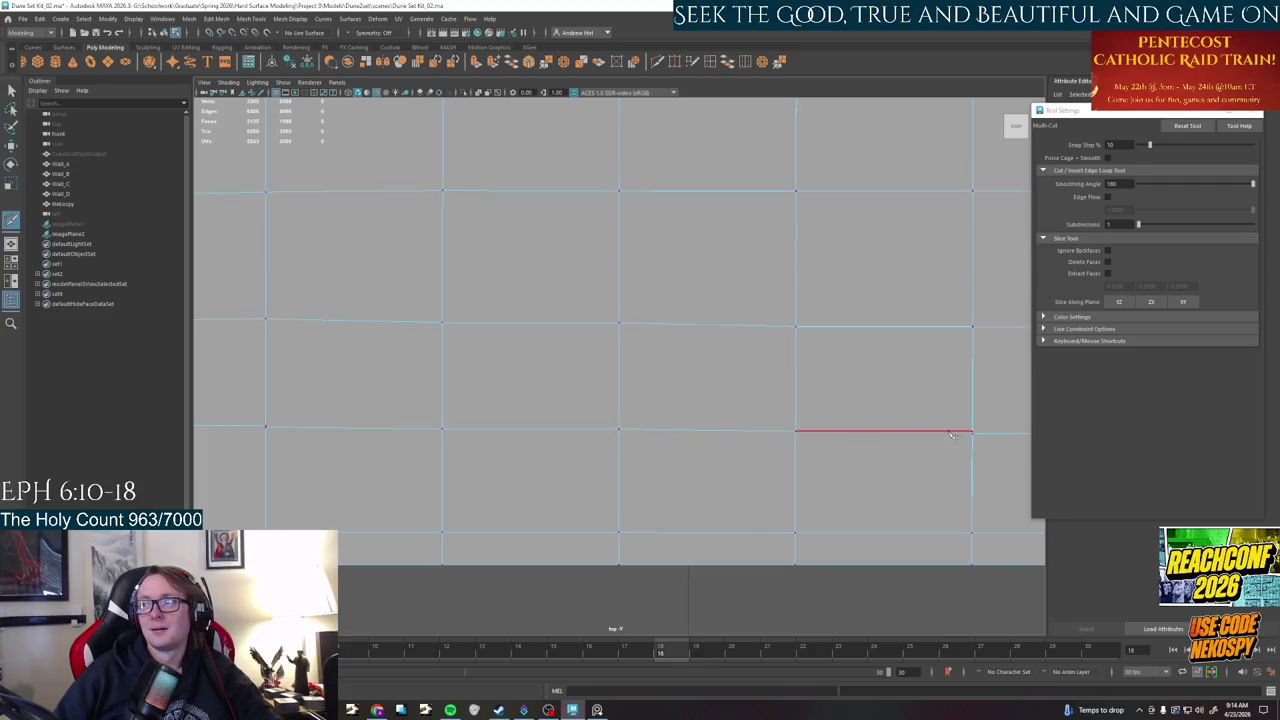
key(q)
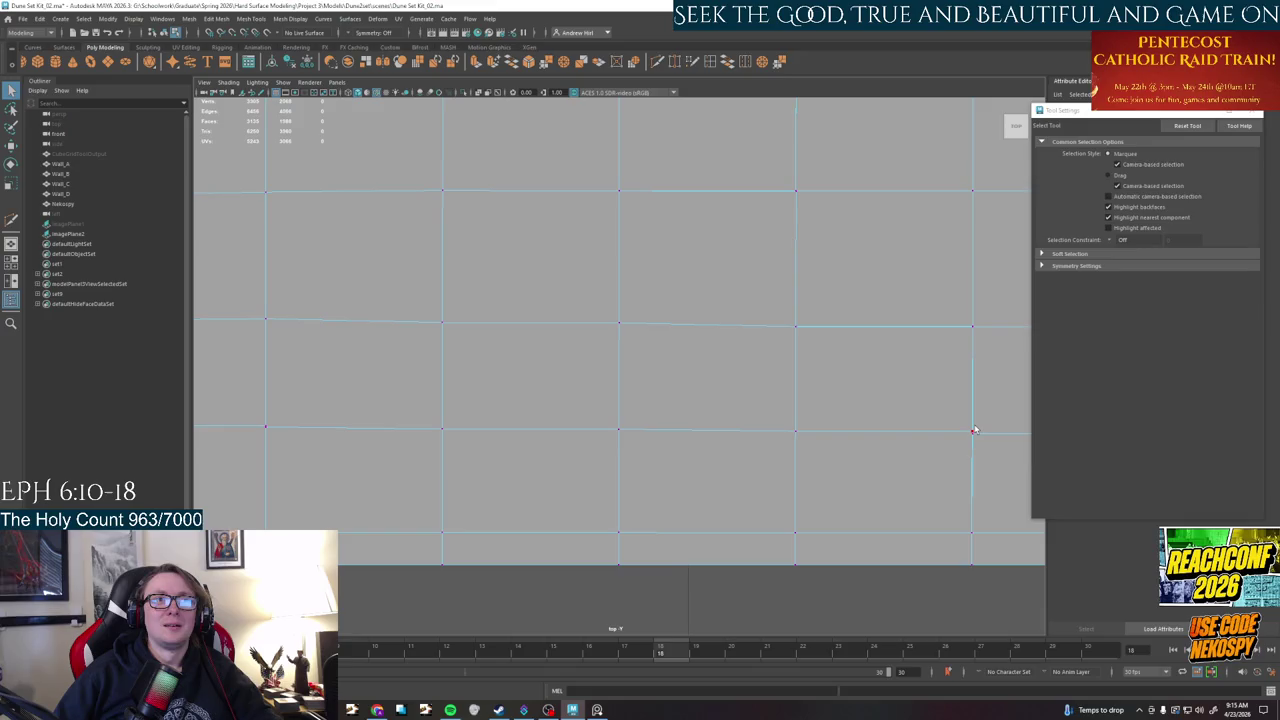
click(973, 431)
key(w)
mouse_move(985, 441)
mouse_down()
mouse_move(296, 430)
mouse_move(314, 430)
mouse_up()
- Target-weld that row's left and right sliver vertices back, then restore the four-panel layout
click(261, 432)
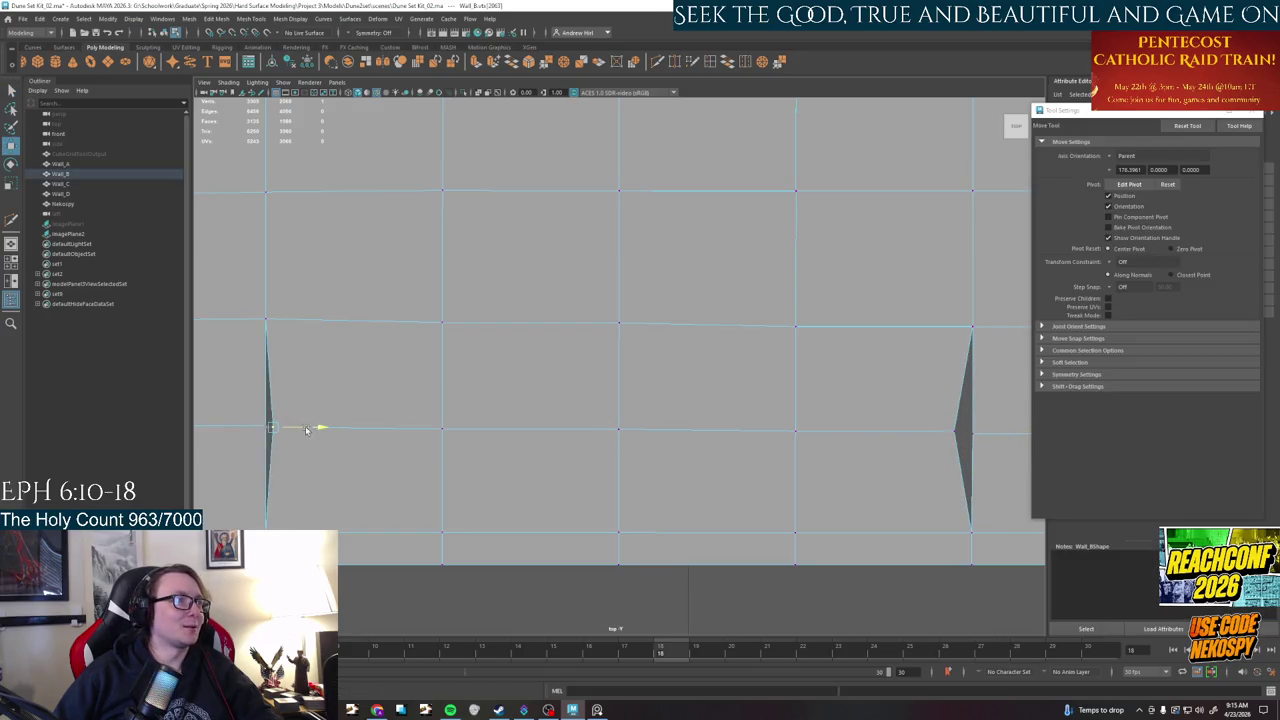
key(q)
shift+right_drag(380, 420, 287, 441)
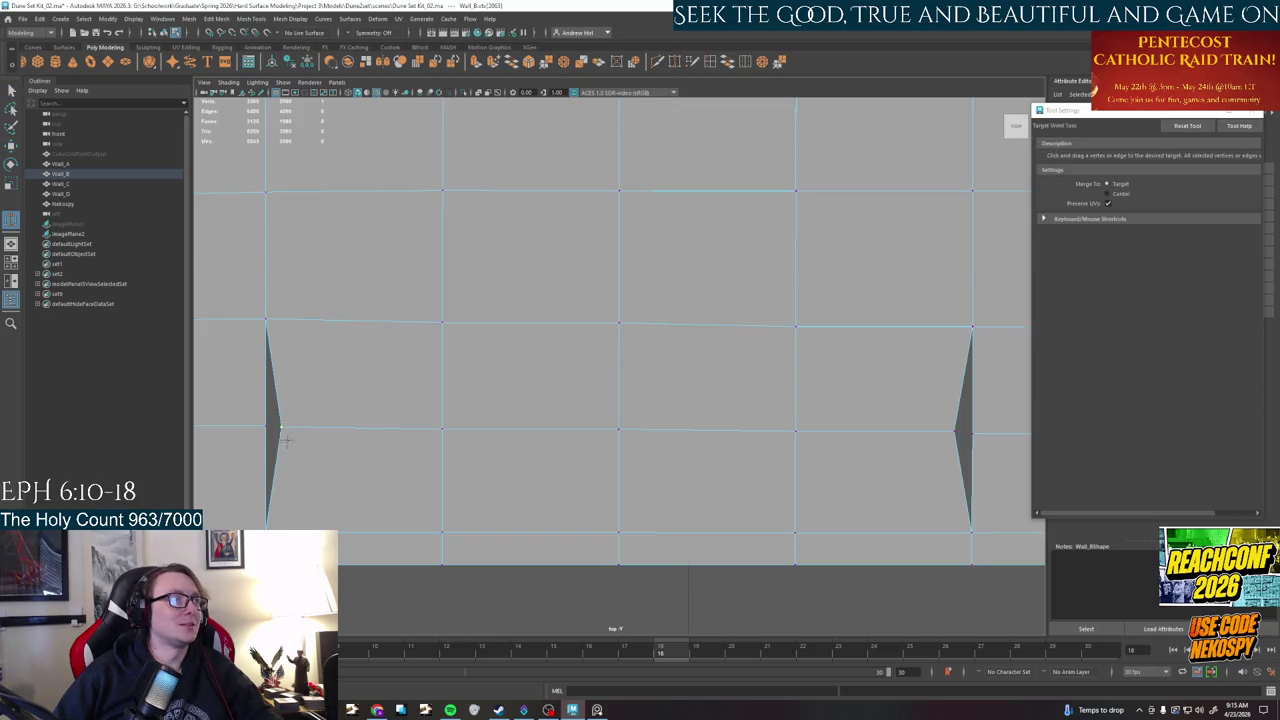
drag(270, 427, 267, 427)
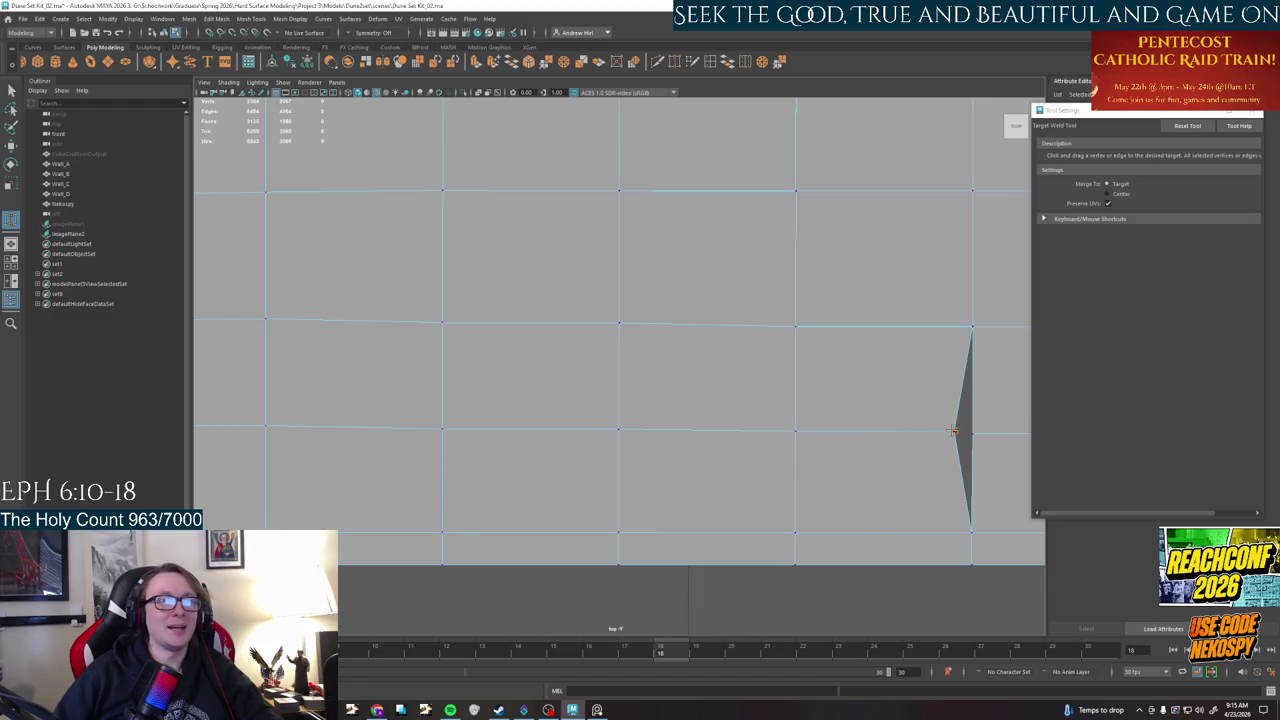
drag(955, 432, 972, 432)
scroll(910, 440, down, 1)
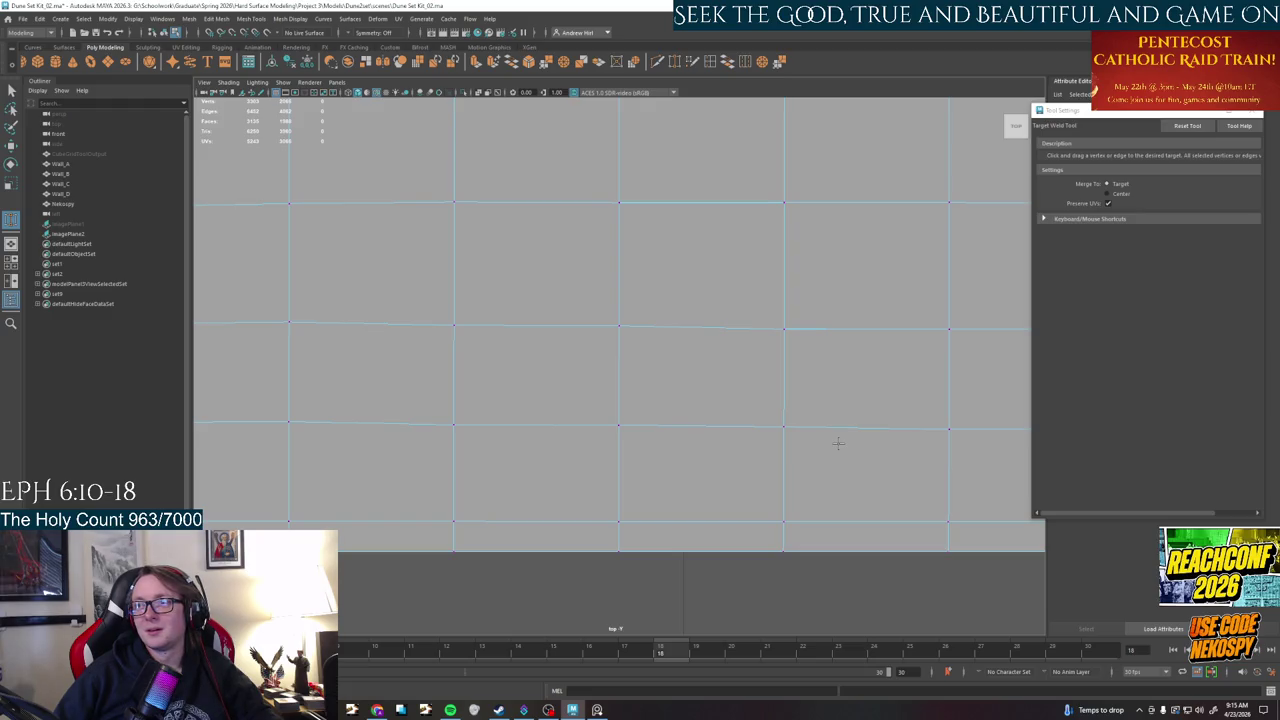
scroll(851, 419, down, 1)
scroll(786, 443, down, 1)
key(space)
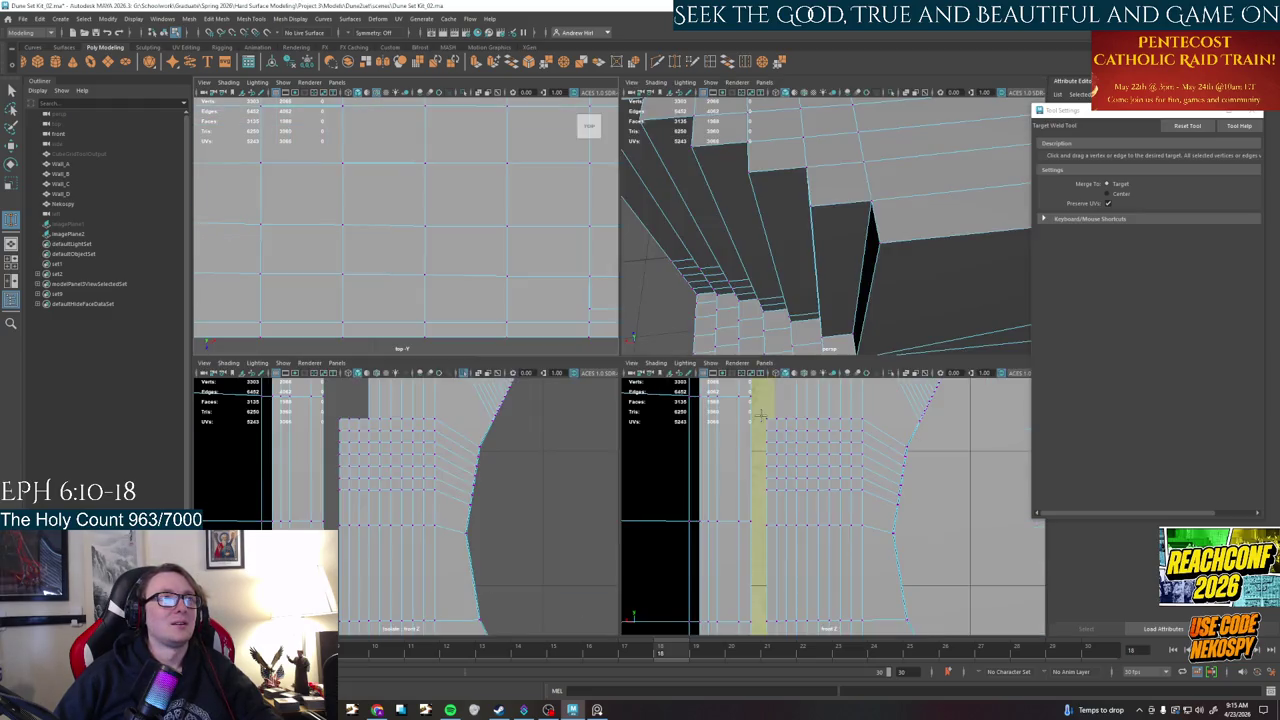
- Maximize the perspective panel, select Wall_B, and dolly in on the arch's inner corner
key(space)
alt+drag(792, 348, 553, 383)
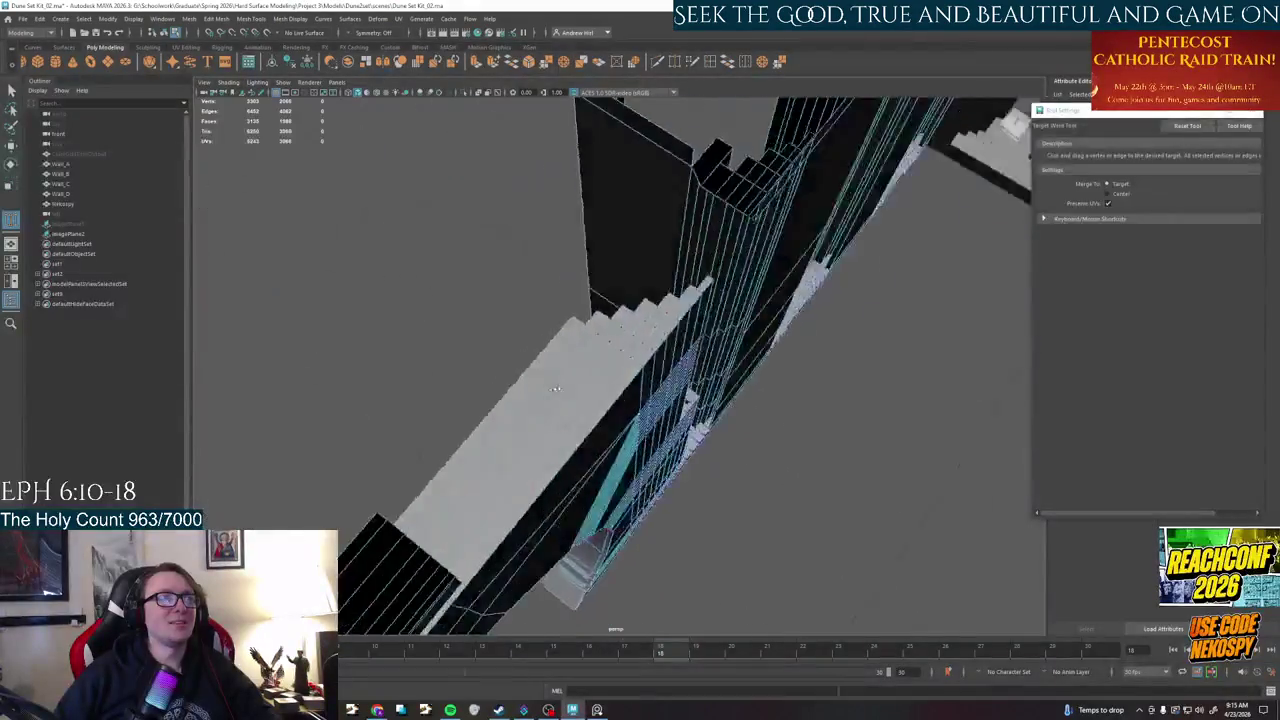
right_drag(640, 342, 686, 332)
mouse_move(686, 332)
alt+mouse_down()
mouse_move(646, 359)
mouse_move(602, 207)
mouse_move(651, 366)
mouse_move(723, 277)
mouse_move(679, 379)
mouse_move(478, 366)
mouse_move(594, 371)
alt+mouse_up()
click(650, 373)
scroll(596, 375, down, 3)
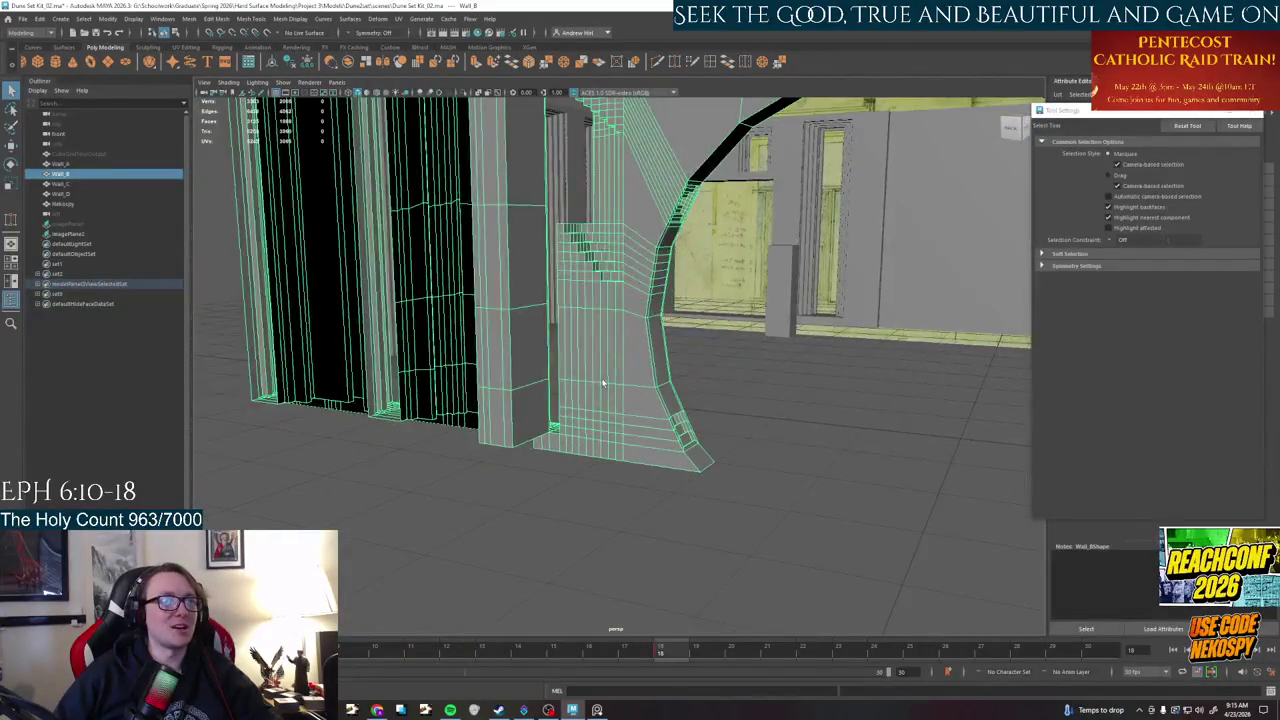
mouse_move(641, 330)
alt+mouse_down()
mouse_move(644, 449)
mouse_move(890, 480)
mouse_move(748, 472)
alt+mouse_up()
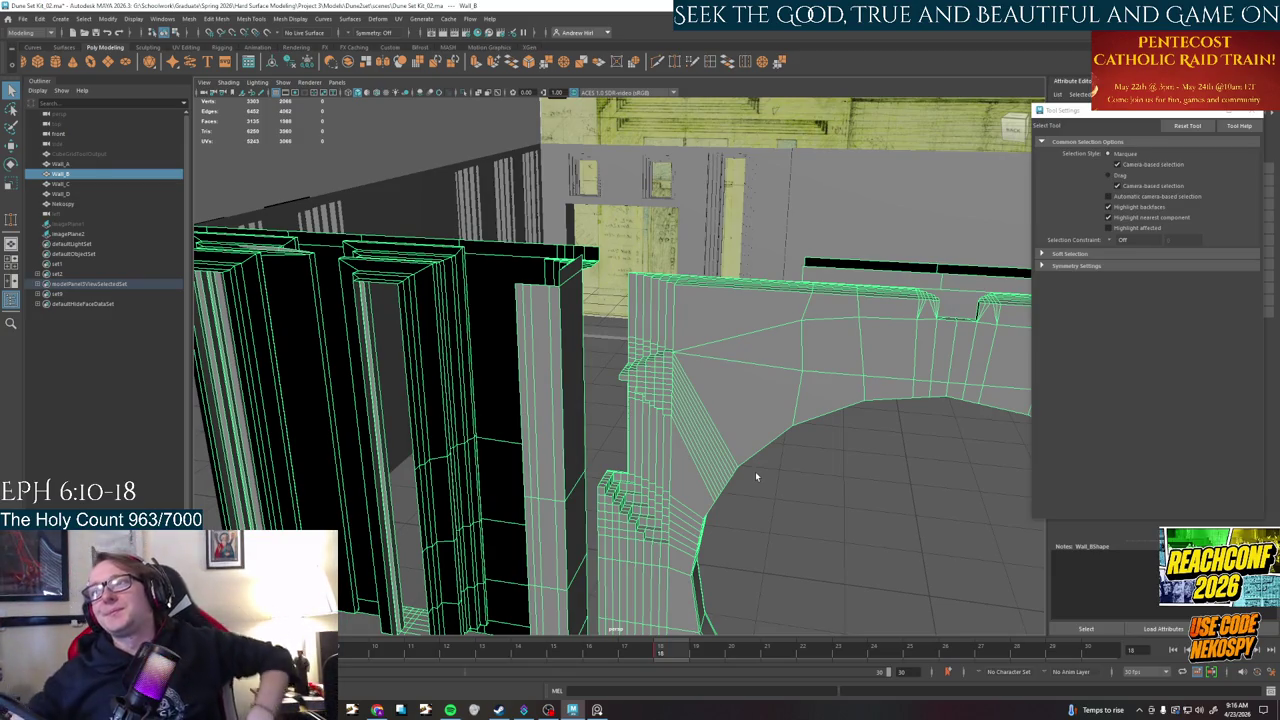
- Reselect Wall_B from a new angle and answer Yes to the AutoSave prompt
click(825, 494)
mouse_move(731, 416)
alt+mouse_down()
mouse_move(738, 457)
mouse_move(563, 423)
mouse_move(519, 357)
mouse_move(648, 453)
alt+mouse_up()
click(519, 357)
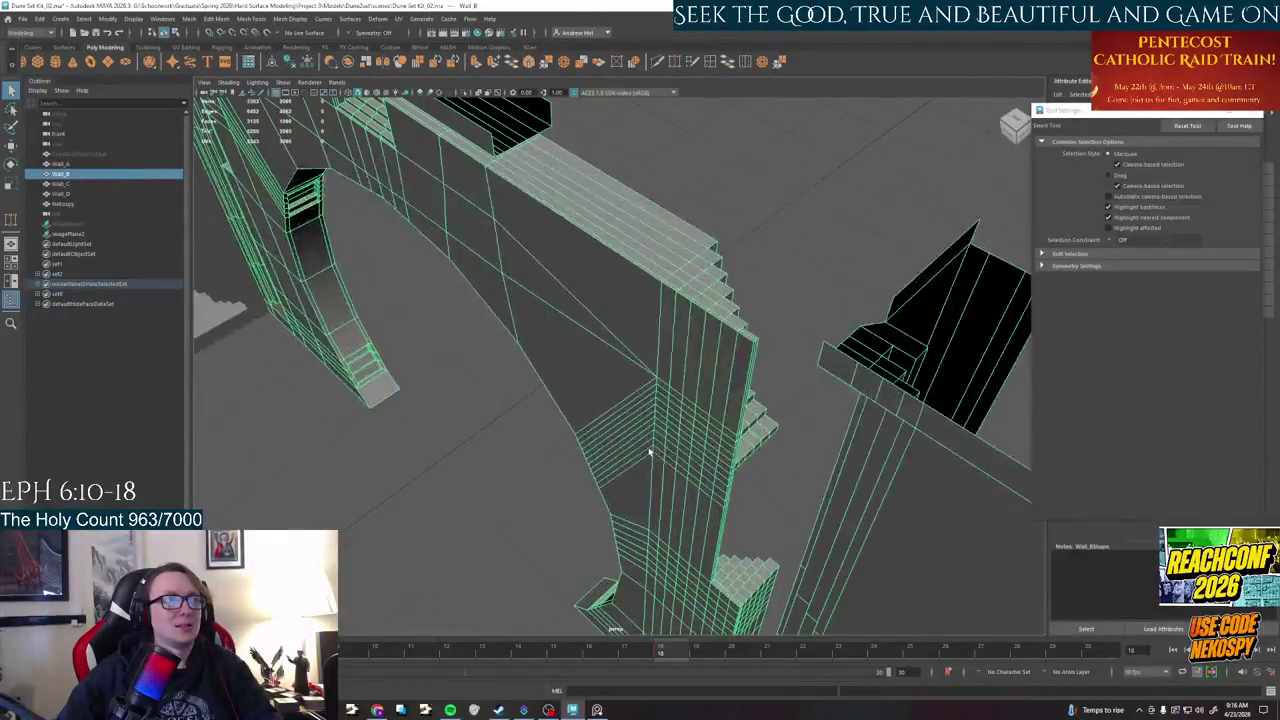
alt+drag(722, 380, 686, 466)
scroll(686, 466, up, 3)
scroll(597, 400, up, 3)
scroll(597, 399, up, 2)
scroll(597, 399, down, 5)
scroll(640, 401, down, 1)
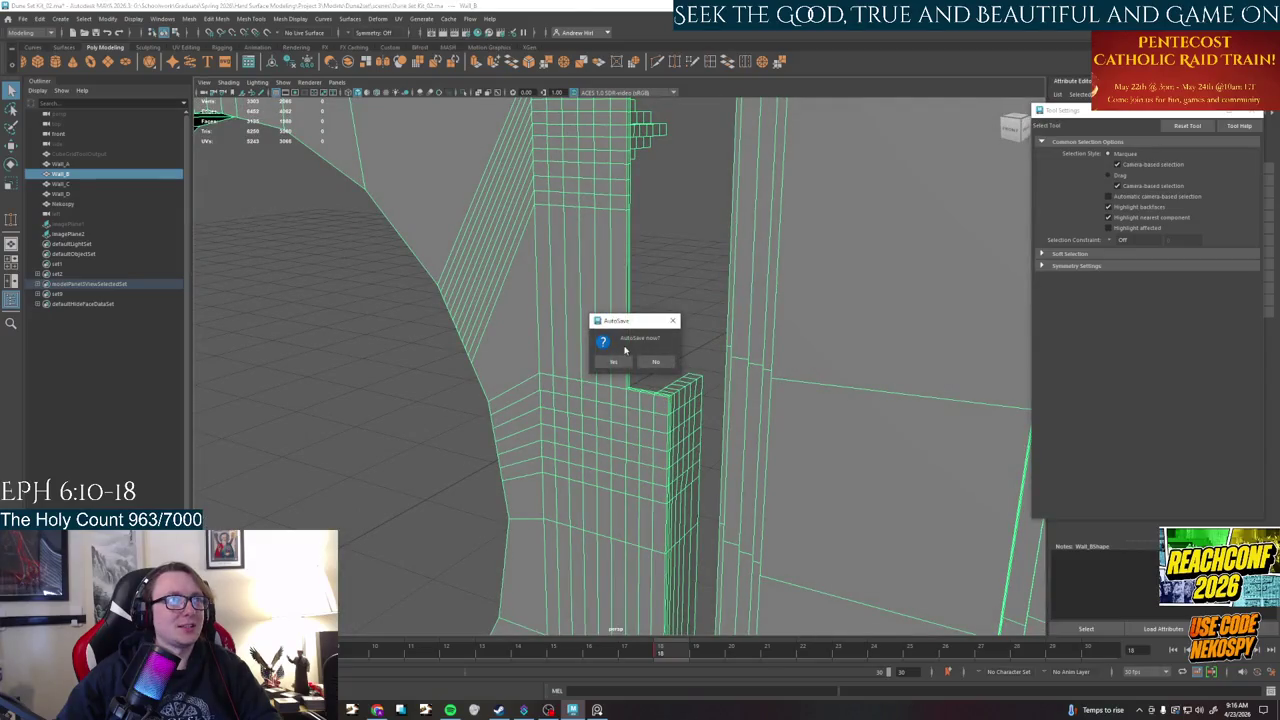
click(614, 361)
mouse_move(614, 361)
alt+mouse_down()
mouse_move(475, 469)
mouse_move(594, 266)
alt+mouse_up()
scroll(594, 266, up, 3)
right_drag(763, 217, 718, 226)
- Pull an arch-wall face down, then undo the move
click(718, 226)
key(w)
mouse_move(719, 200)
mouse_down()
mouse_move(743, 310)
mouse_move(700, 200)
mouse_move(688, 278)
mouse_up()
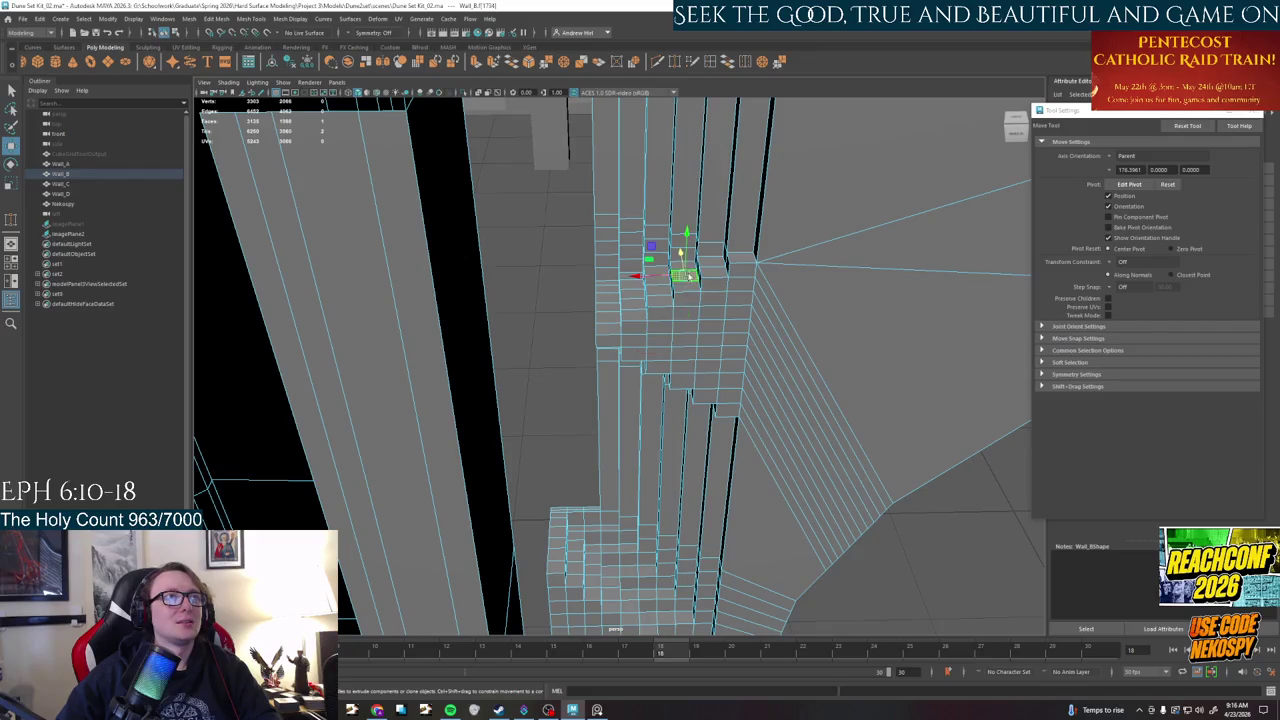
key(ctrl+z)
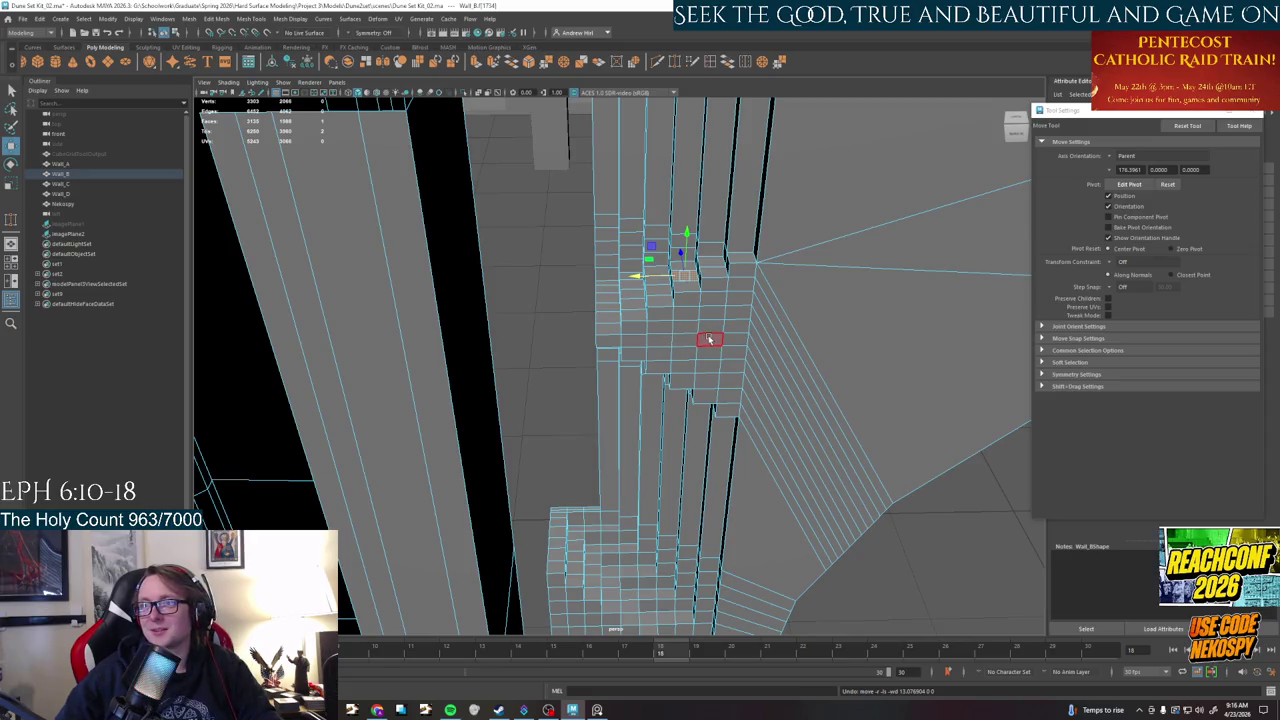
mouse_move(702, 379)
alt+mouse_down()
mouse_move(855, 376)
mouse_move(703, 219)
alt+mouse_up()
- Select and move faces on the stepped corner piece, undoing the bad move
click(714, 205)
click(760, 250)
click(714, 212)
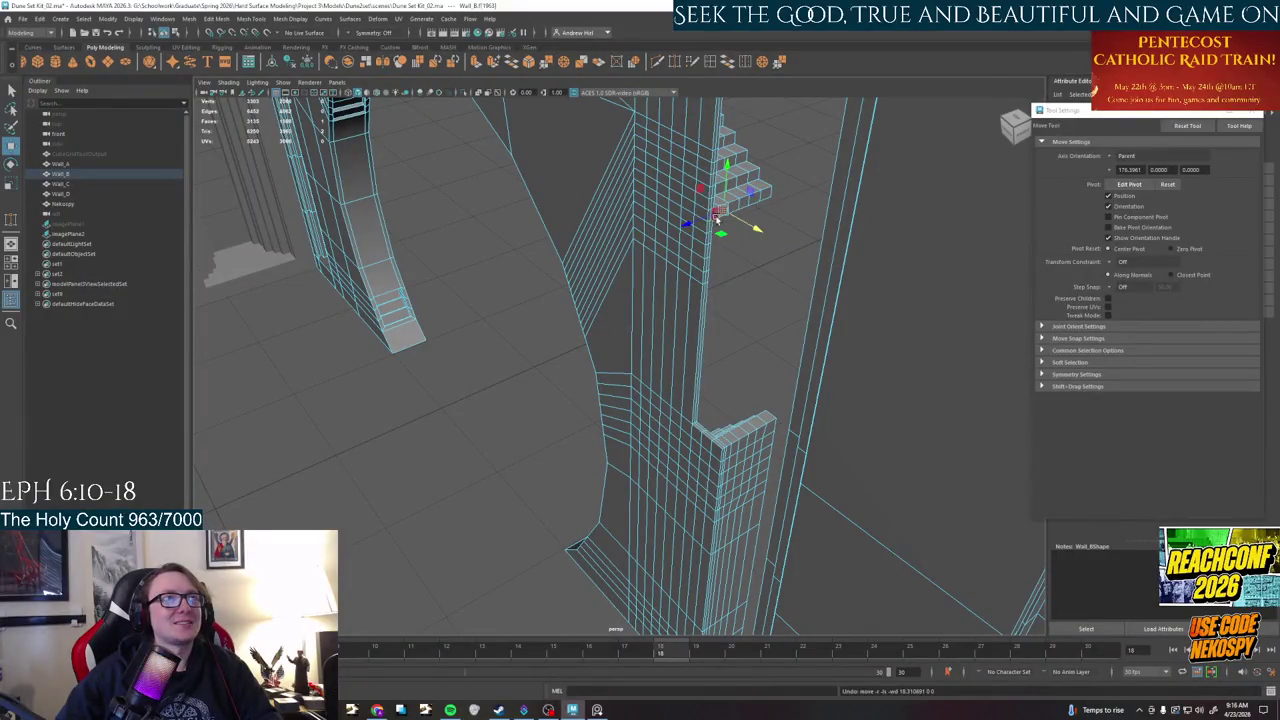
key(q)
key(w)
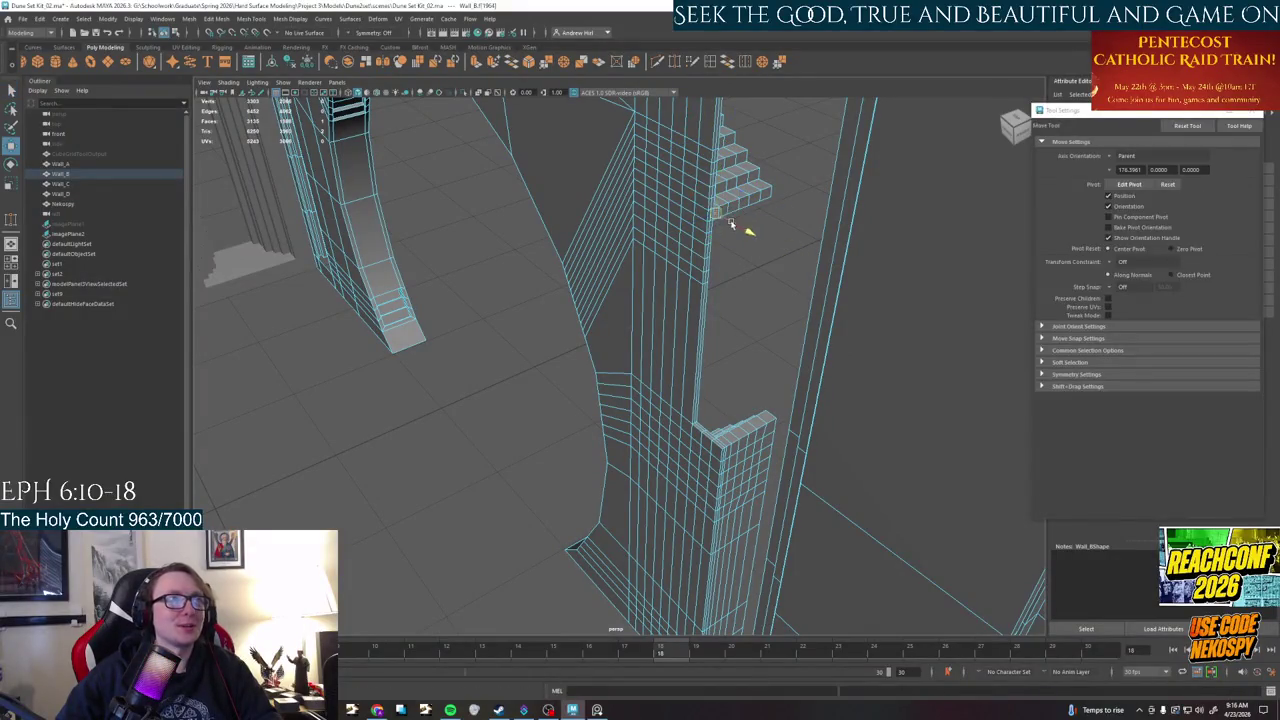
click(735, 215)
mouse_move(735, 215)
alt+mouse_down()
mouse_move(718, 330)
mouse_move(666, 366)
alt+mouse_up()
click(690, 392)
key(ctrl+z)
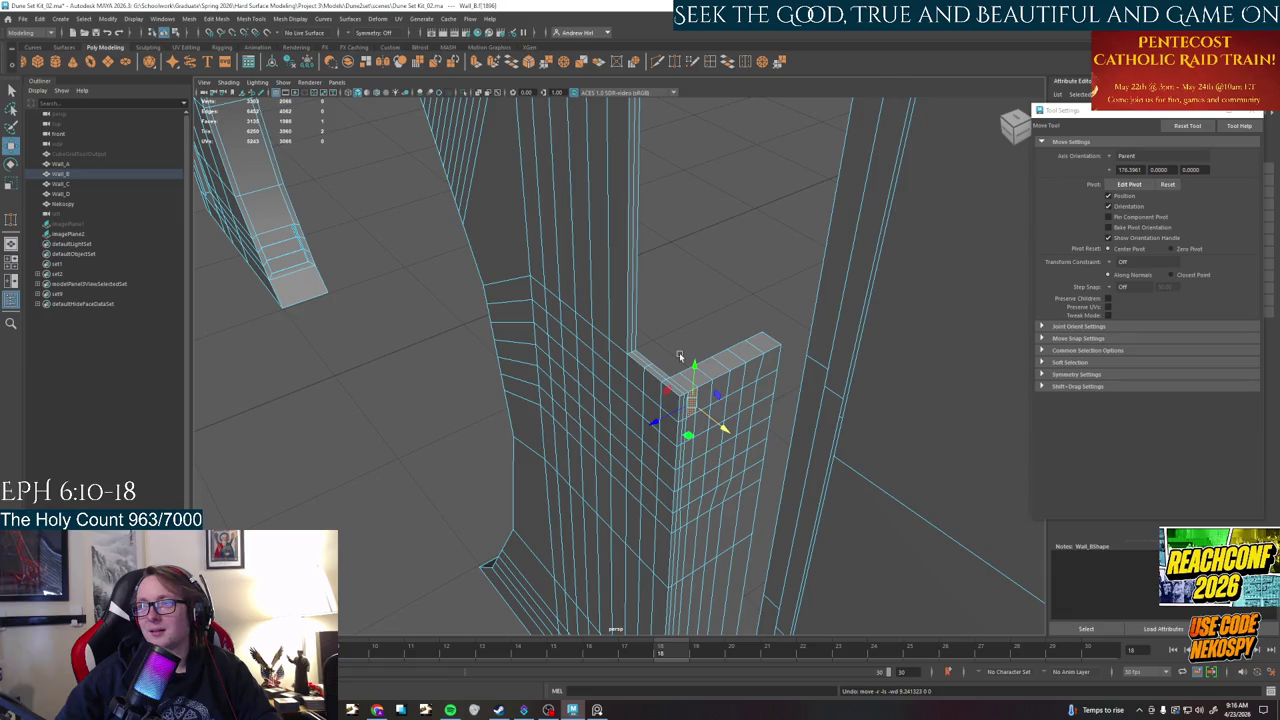
- Select and move the corner trim edge, then clear the selection
key(q)
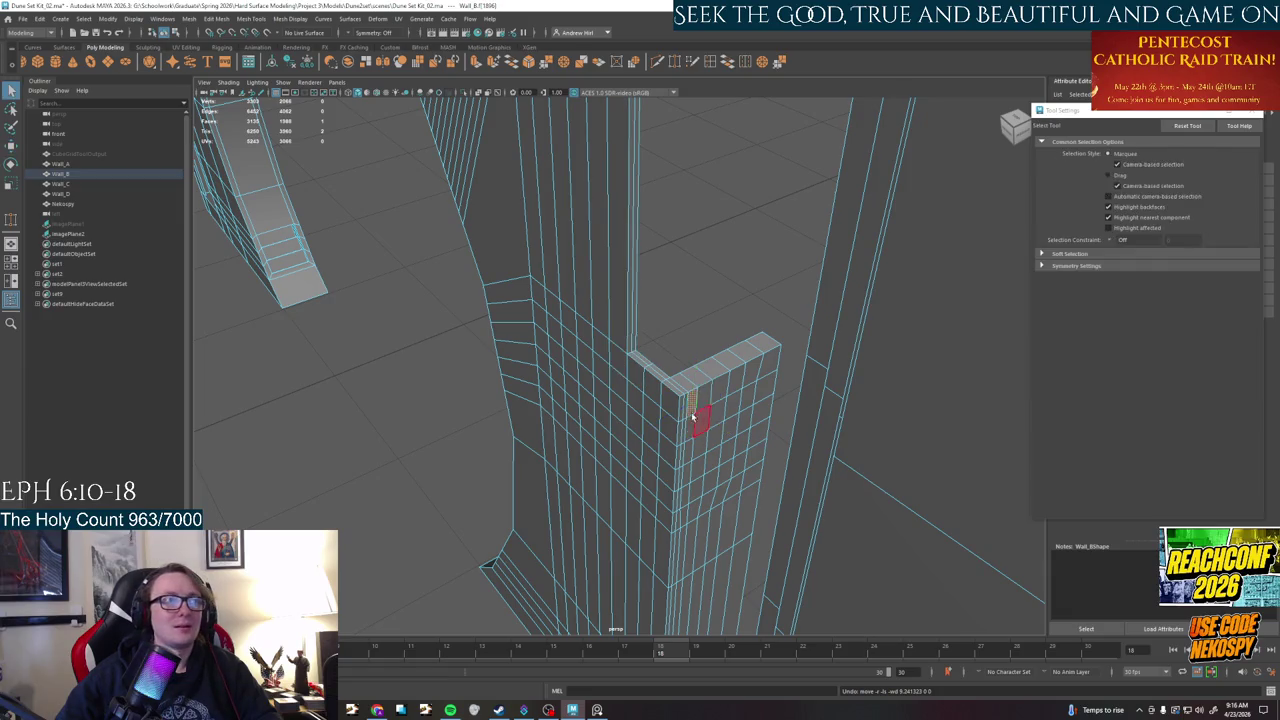
key(w)
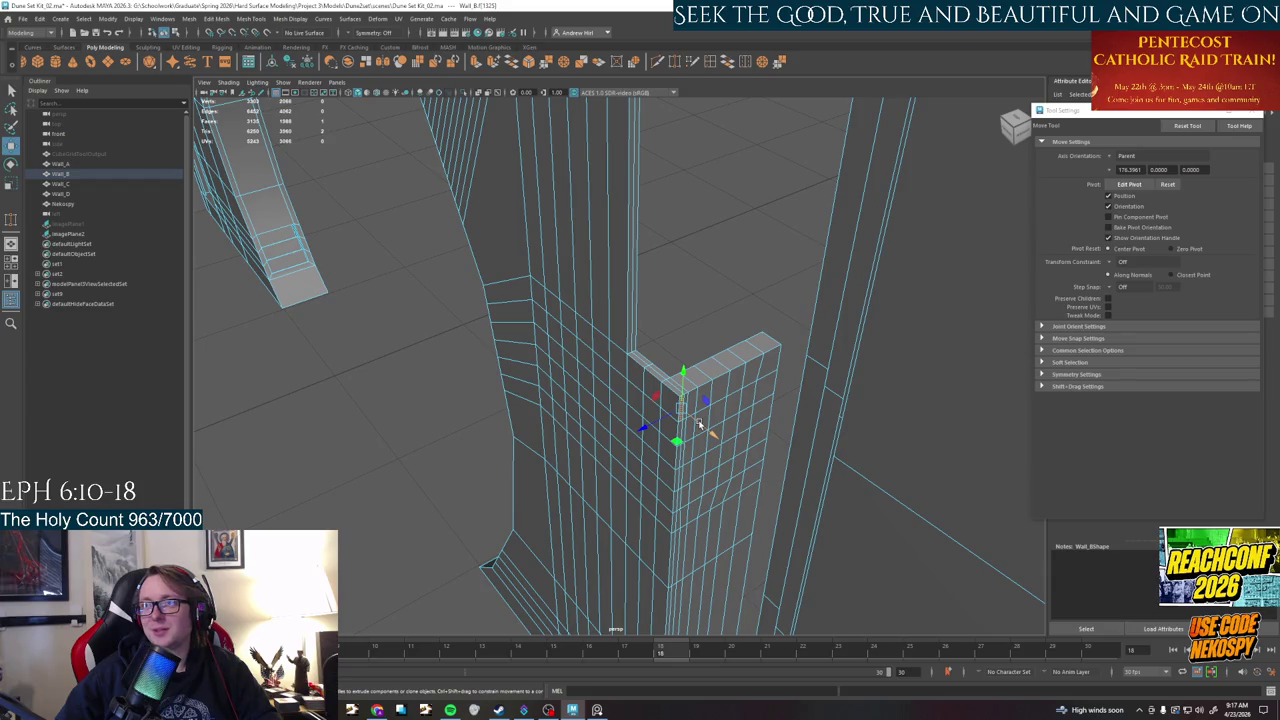
key(q)
click(681, 405)
key(w)
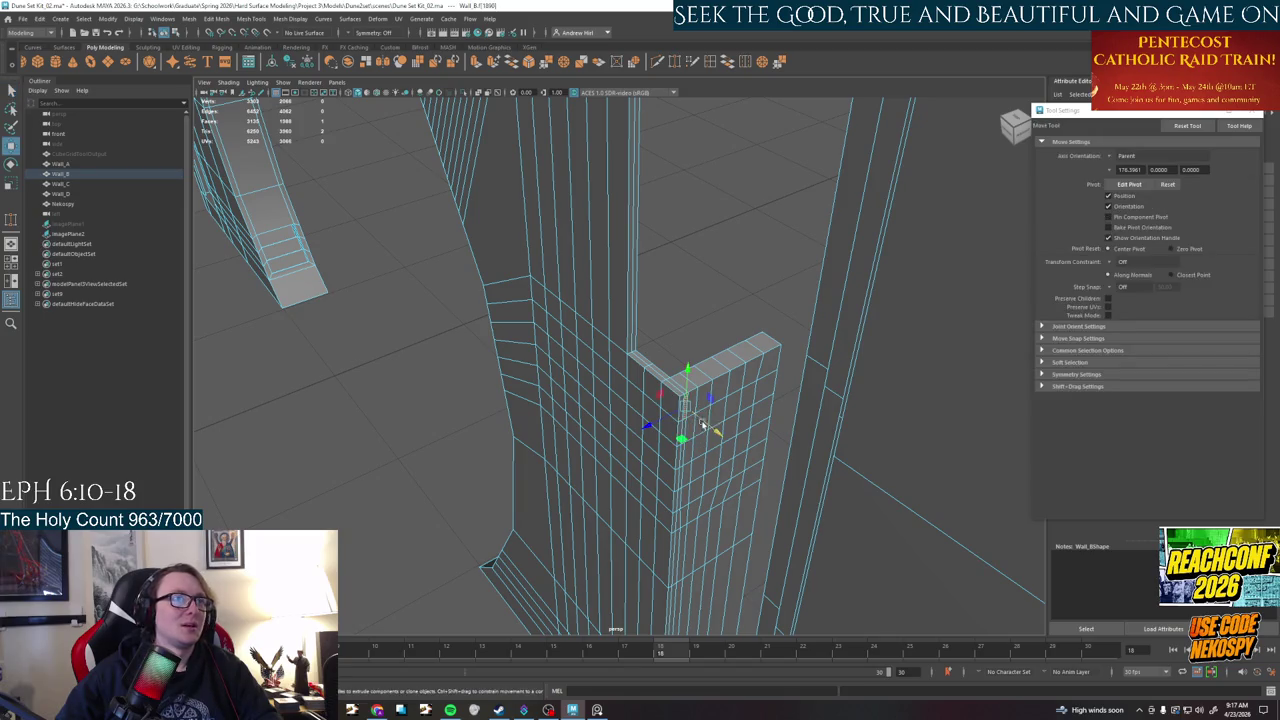
click(703, 236)
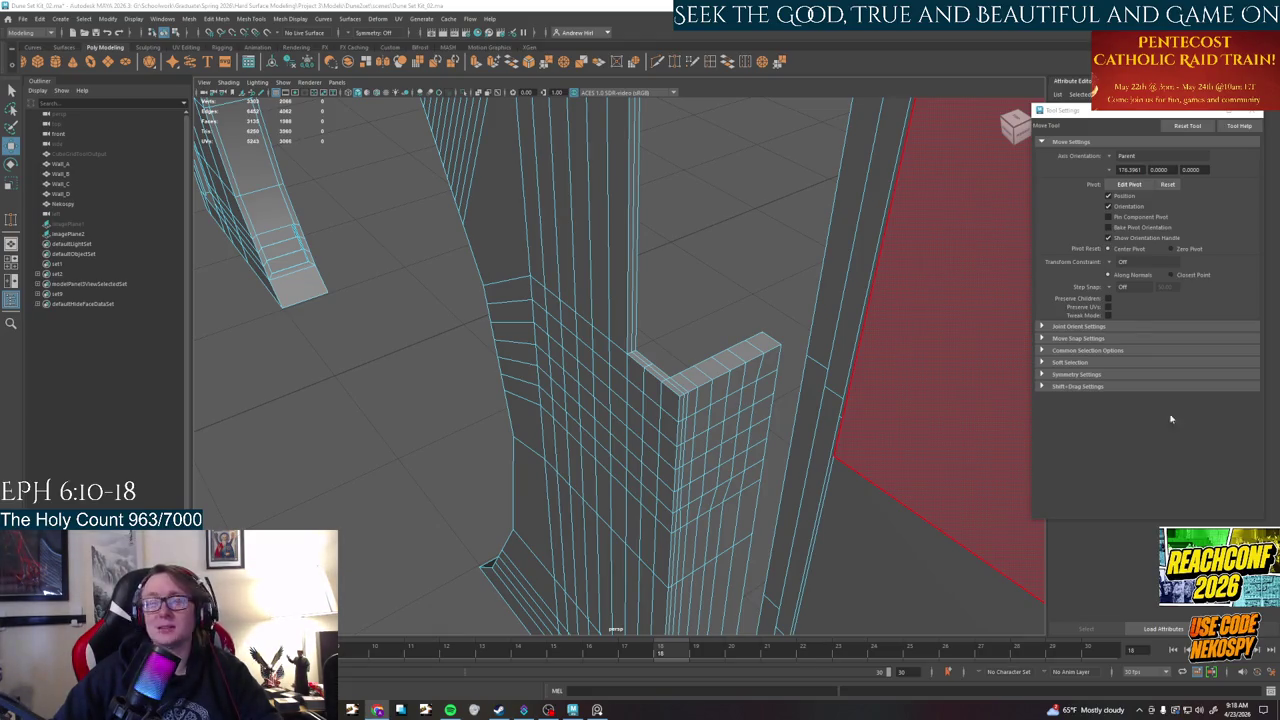
- Tumble around the stepped corner, switch to Object Mode via the marking menu, and orbit to a wall overview
mouse_move(680, 349)
alt+mouse_down()
mouse_move(691, 423)
mouse_move(677, 349)
mouse_move(645, 390)
alt+mouse_up()
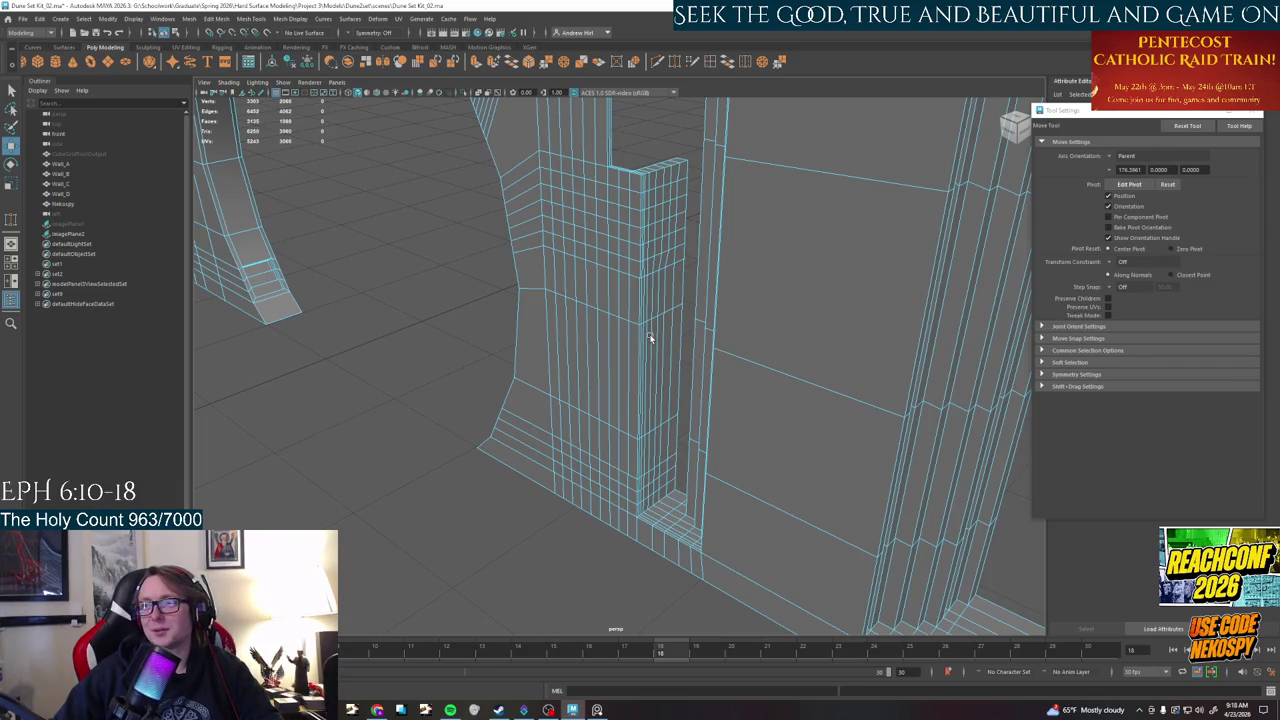
mouse_move(657, 337)
alt+mouse_down()
mouse_move(444, 340)
mouse_move(444, 356)
mouse_move(471, 343)
mouse_move(466, 271)
mouse_move(455, 354)
alt+mouse_up()
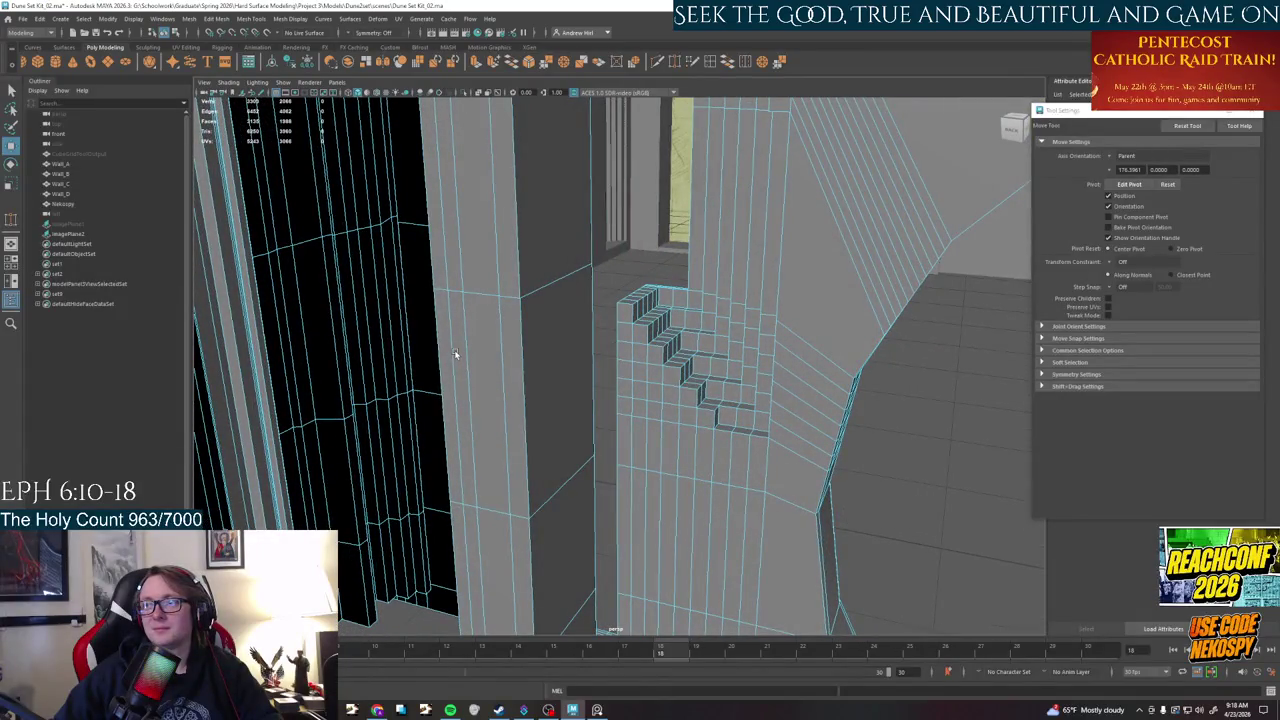
mouse_move(585, 306)
alt+mouse_down()
mouse_move(572, 345)
mouse_move(680, 362)
alt+mouse_up()
right_click(680, 362)
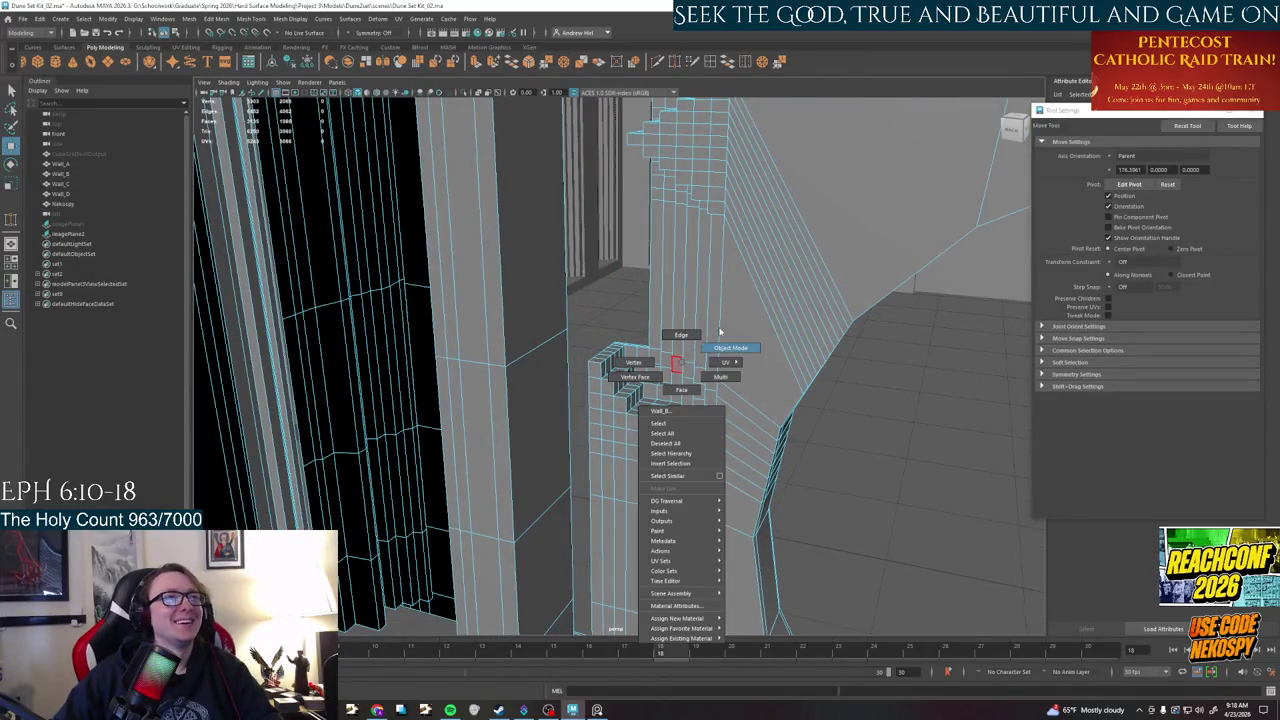
click(722, 340)
mouse_move(894, 380)
alt+mouse_down()
mouse_move(811, 397)
mouse_move(760, 428)
mouse_move(748, 453)
mouse_move(721, 436)
alt+mouse_up()
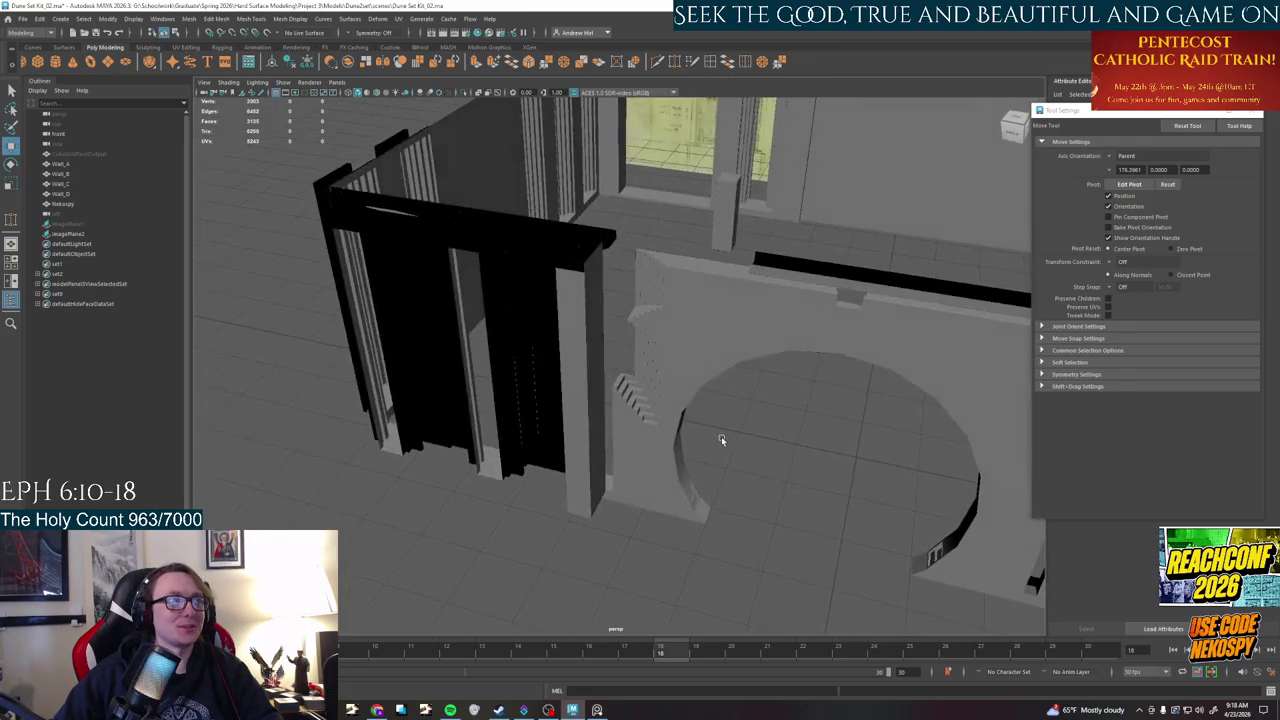
- Inspect defaultHideFaceDataSet by expanding it and selecting its listed faces
click(84, 304)
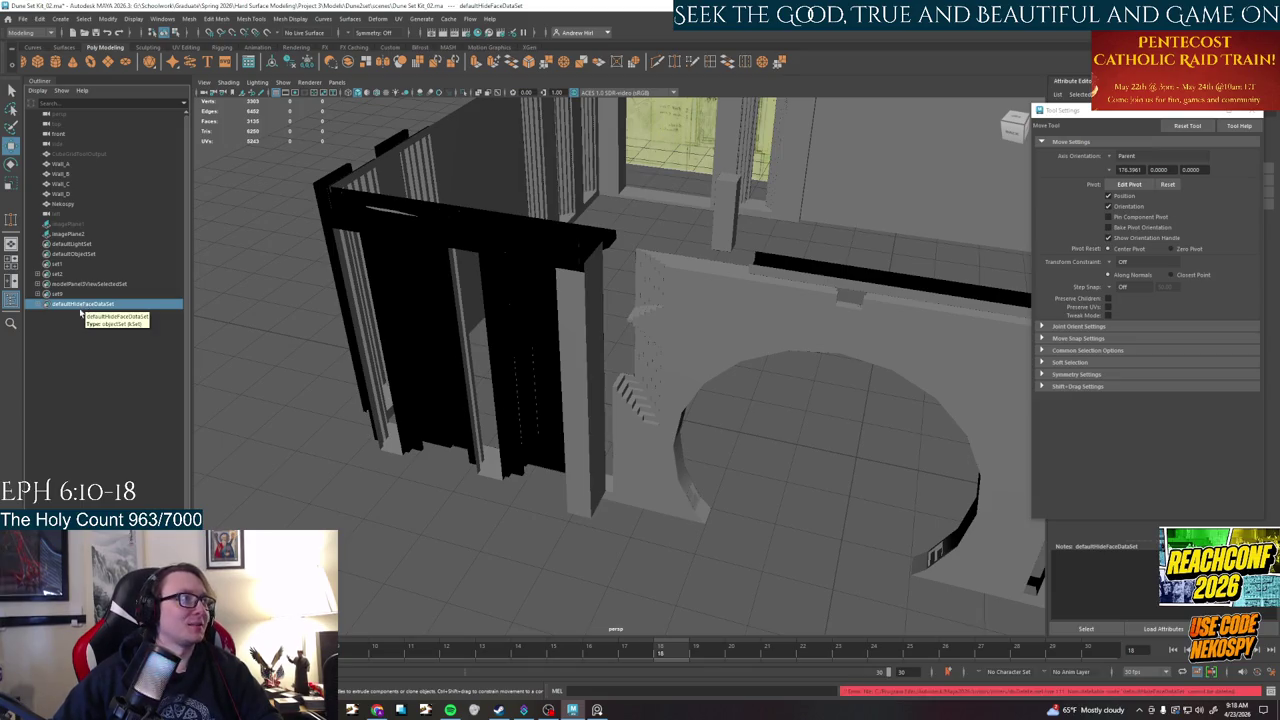
click(43, 314)
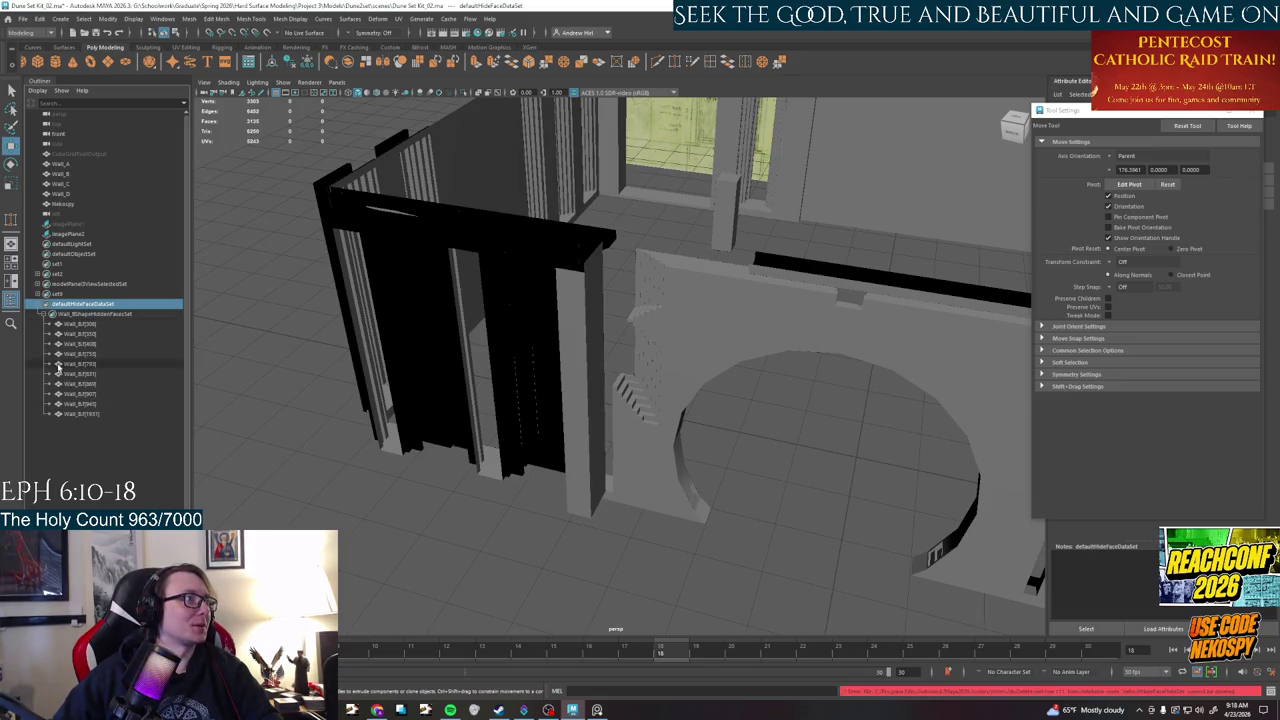
drag(80, 324, 78, 416)
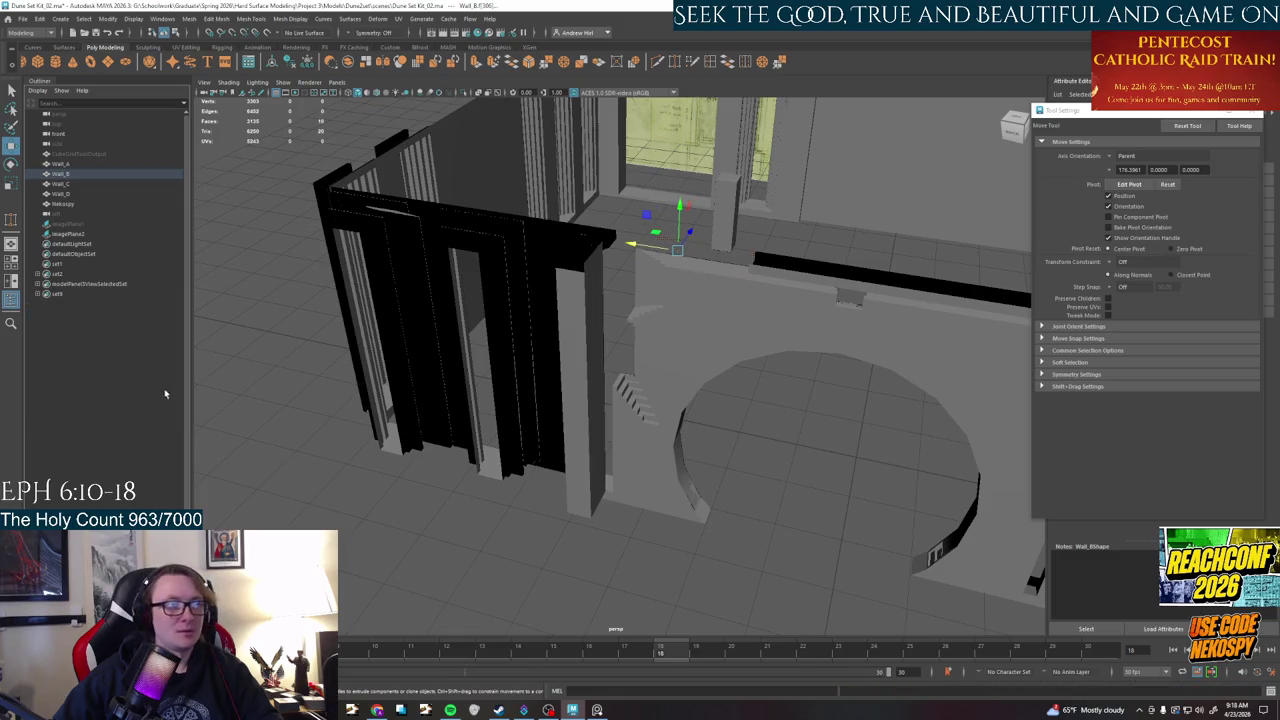
alt+drag(667, 400, 650, 310)
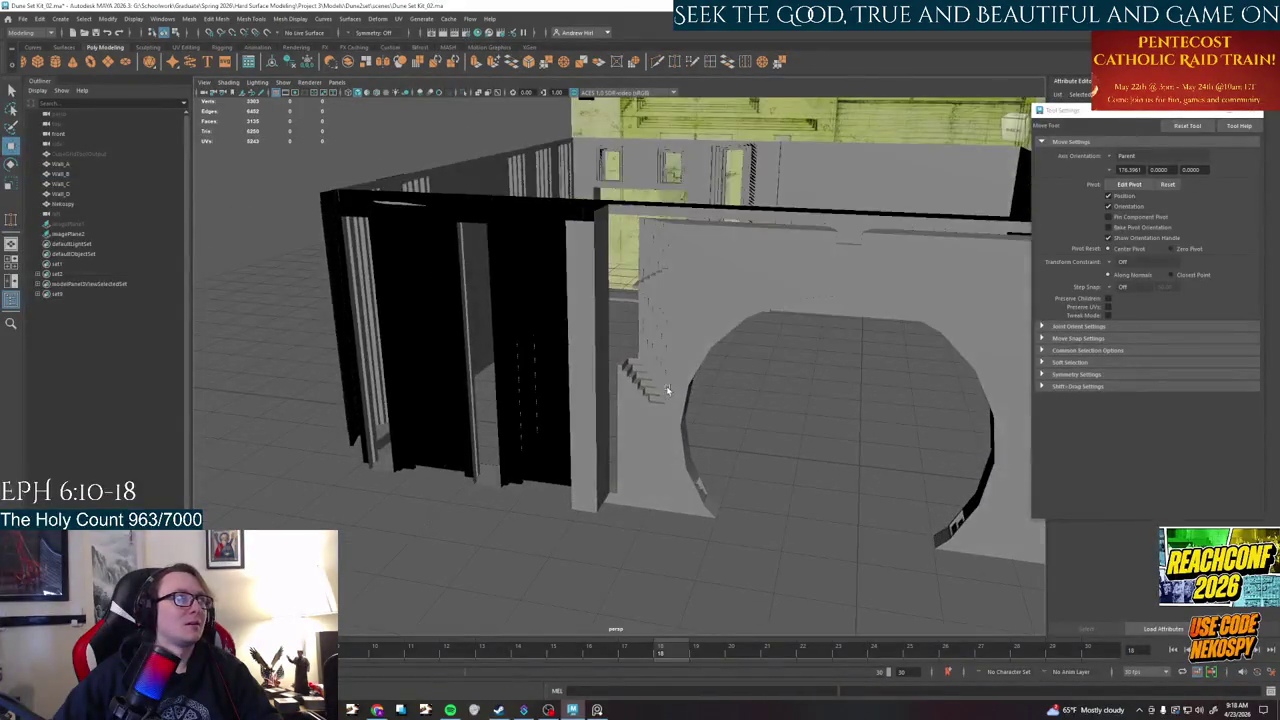
- Delete set9, set1, set2 and the other leftover set from the Outliner
click(57, 296)
key(Delete)
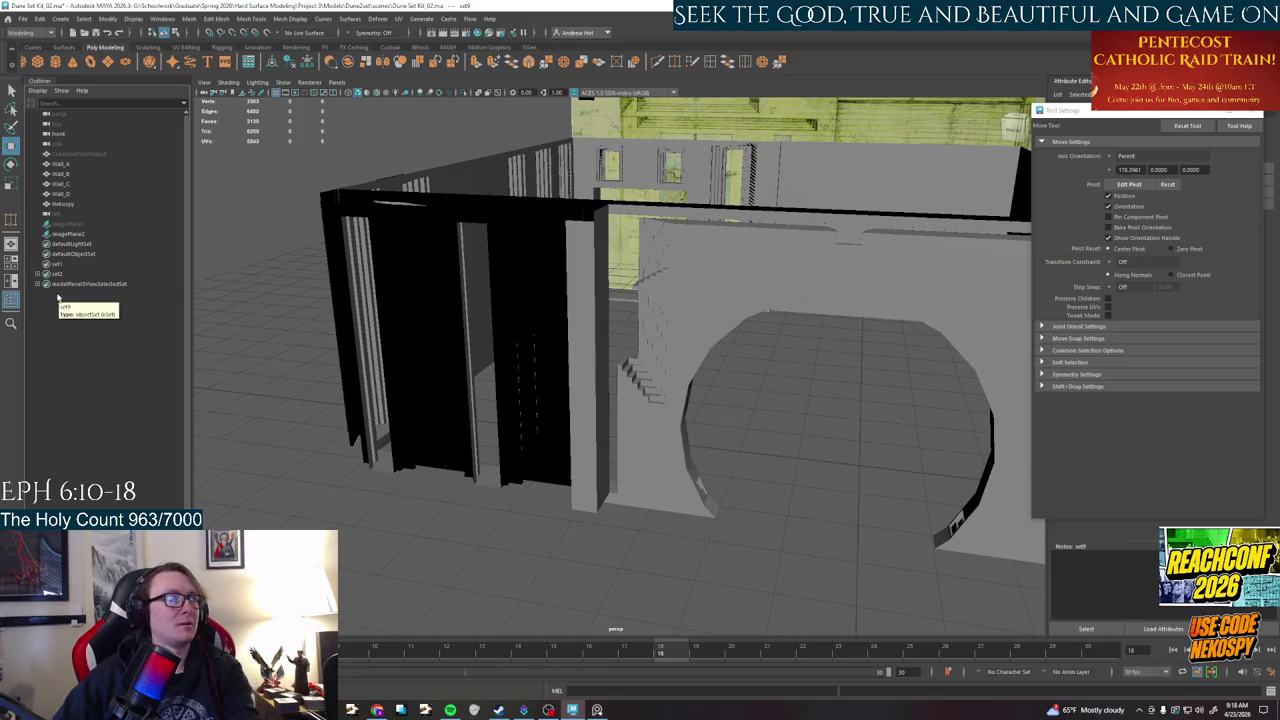
click(58, 284)
key(Delete)
click(62, 274)
key(Delete)
click(62, 264)
key(Delete)
- Check the remaining default sets, clear the selection, and select Wall_B
click(78, 254)
click(80, 244)
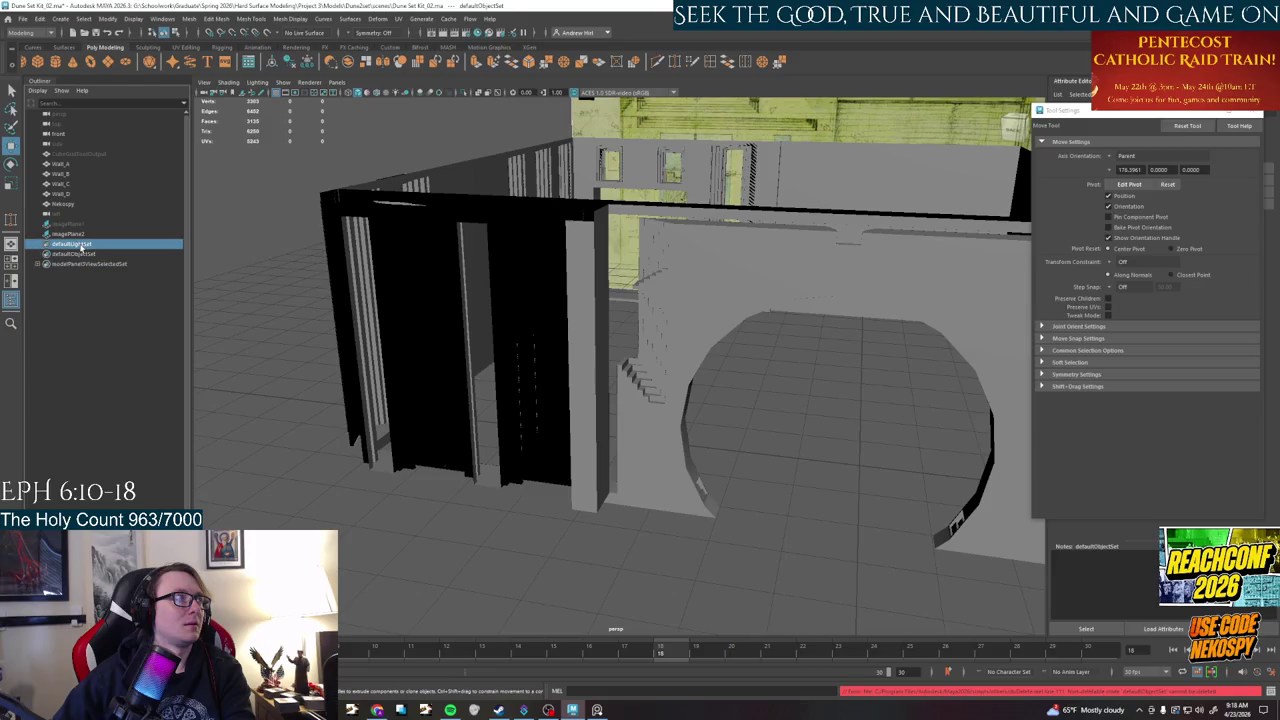
click(330, 402)
mouse_move(580, 428)
alt+mouse_down()
mouse_move(682, 442)
mouse_move(535, 521)
mouse_move(540, 510)
alt+mouse_up()
scroll(540, 510, up, 5)
click(461, 475)
mouse_move(461, 475)
alt+mouse_down()
mouse_move(540, 372)
mouse_move(561, 320)
alt+mouse_up()
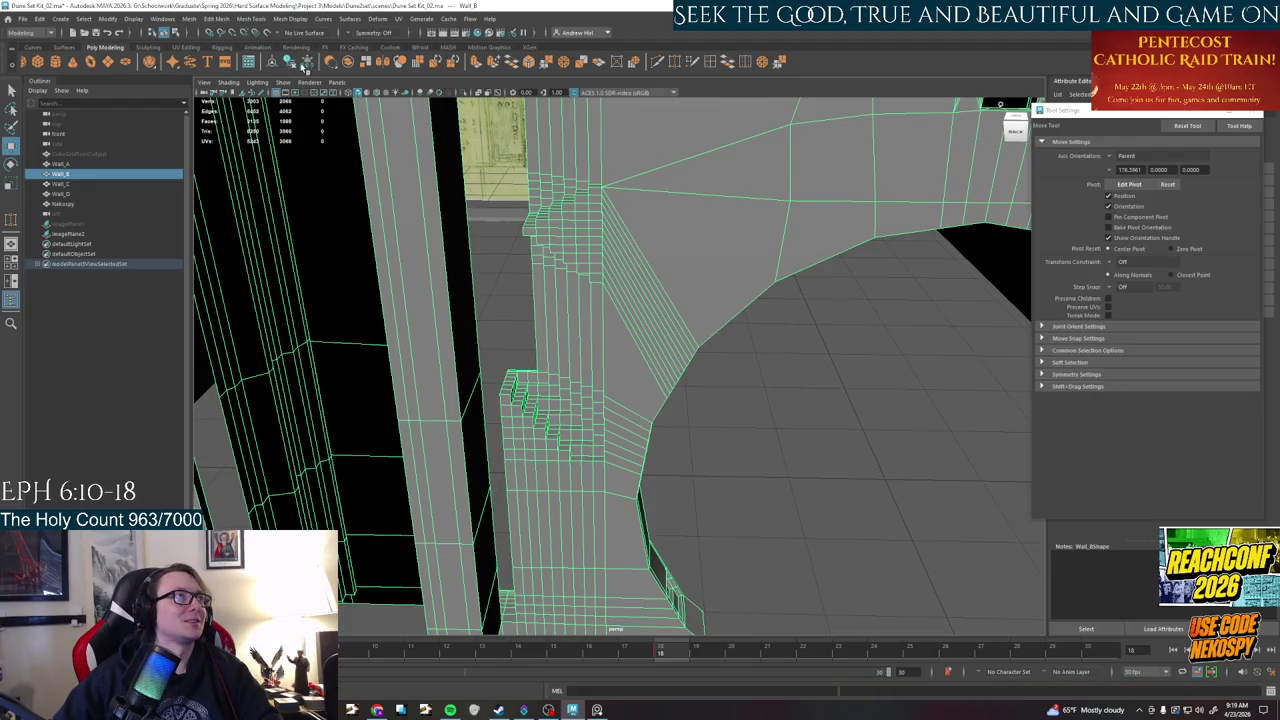
- Frame Wall_B and drag the Tool Settings window down to expose its shape attributes
key(f)
drag(1140, 112, 1136, 220)
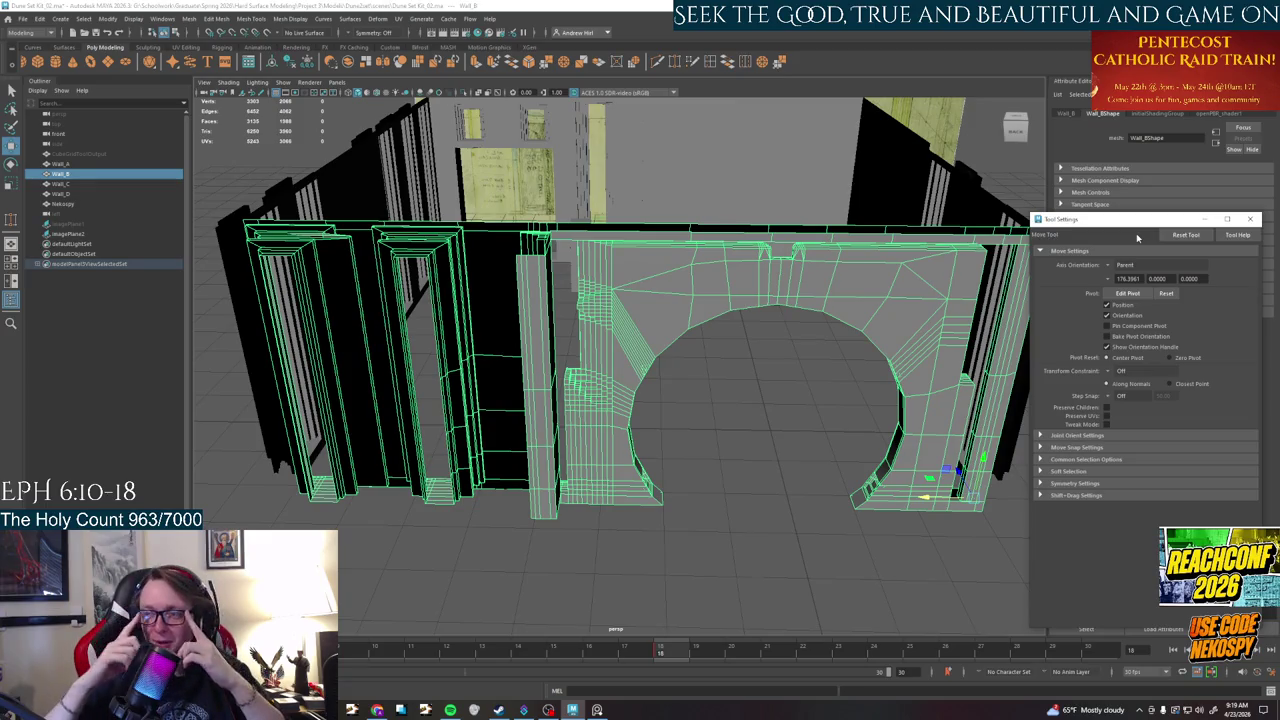
mouse_move(831, 420)
alt+mouse_down()
mouse_move(596, 404)
mouse_move(737, 392)
alt+mouse_up()
scroll(705, 457, up, 5)
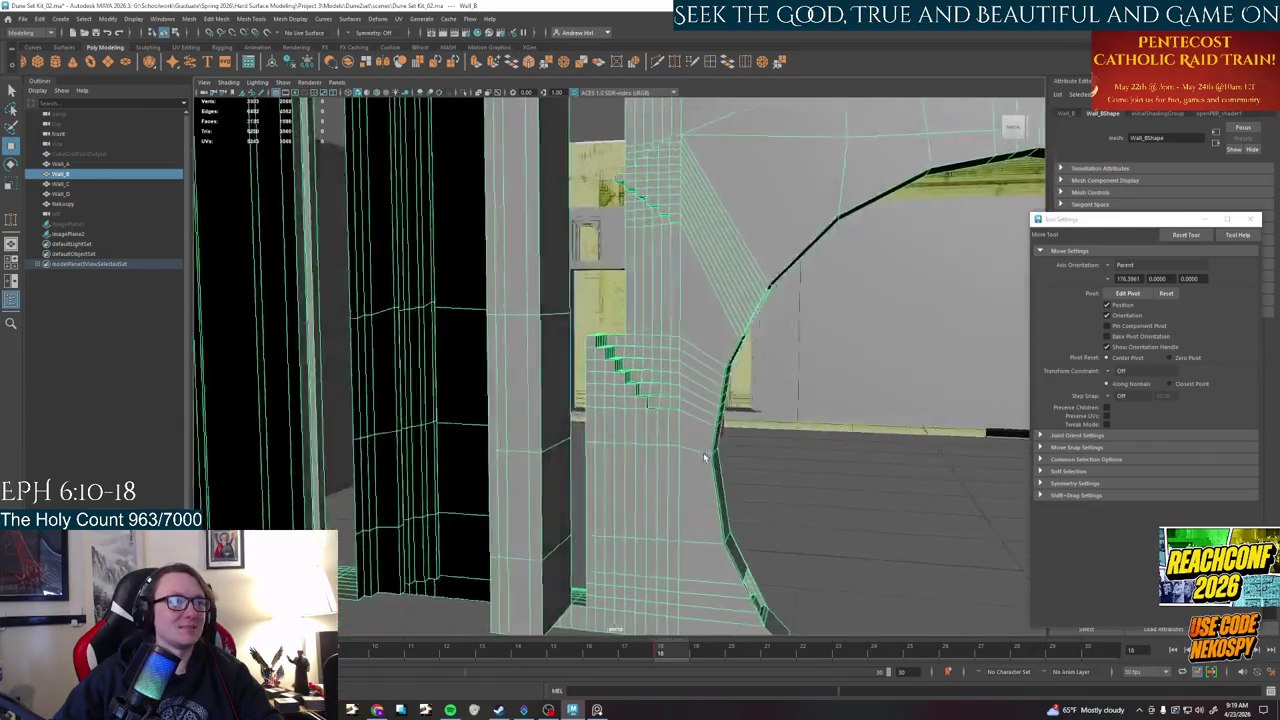
scroll(705, 457, down, 4)
scroll(683, 505, down, 2)
mouse_move(817, 456)
alt+mouse_down()
mouse_move(739, 429)
mouse_move(729, 447)
alt+mouse_up()
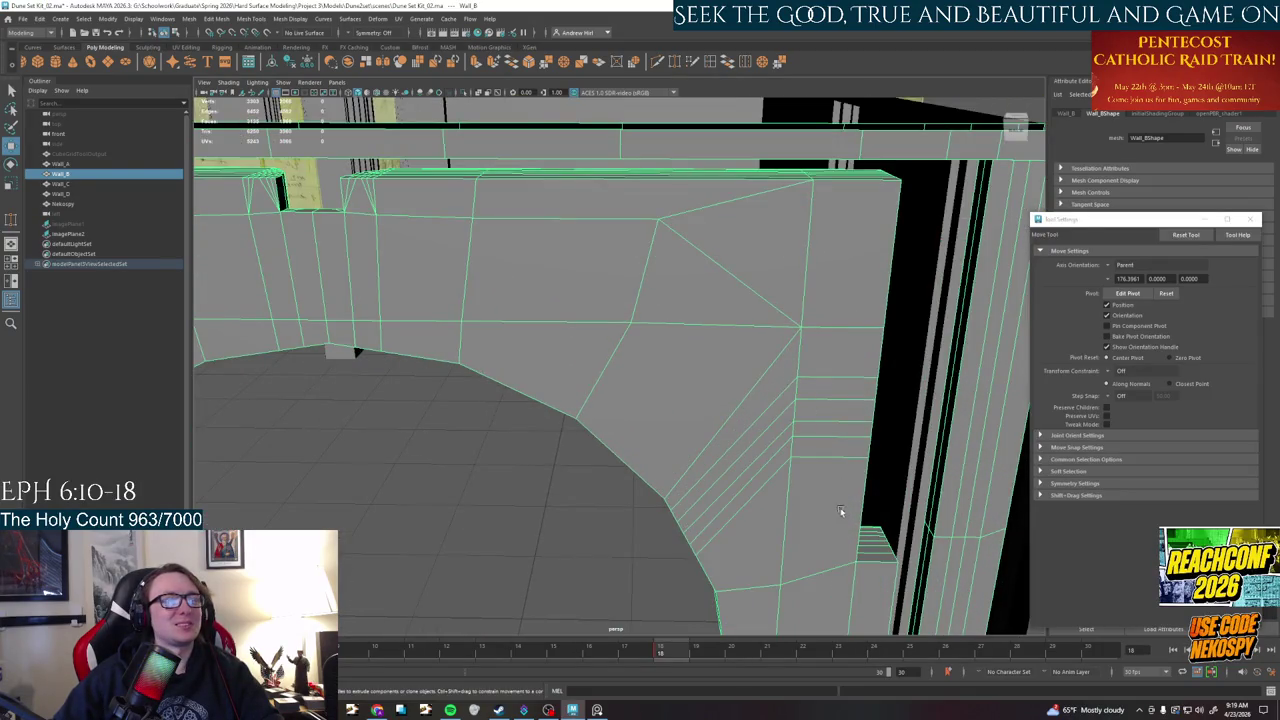
- Switch Wall_B to edge mode with F10 and pull back to view the whole arch
key(F10)
mouse_move(836, 395)
alt+mouse_down()
mouse_move(415, 313)
mouse_move(409, 370)
mouse_move(563, 360)
mouse_move(565, 321)
mouse_move(620, 518)
mouse_move(603, 399)
mouse_move(586, 376)
alt+mouse_up()
scroll(546, 360, up, 5)
scroll(620, 518, up, 2)
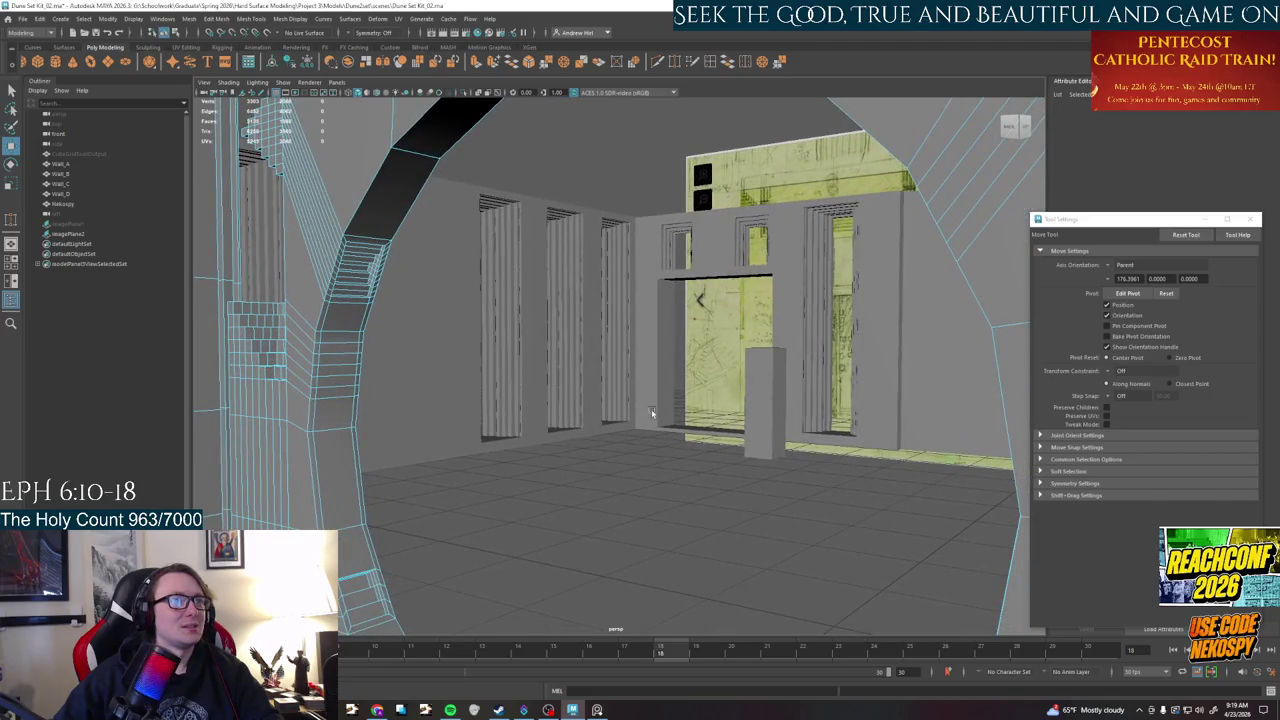
right_click(657, 442)
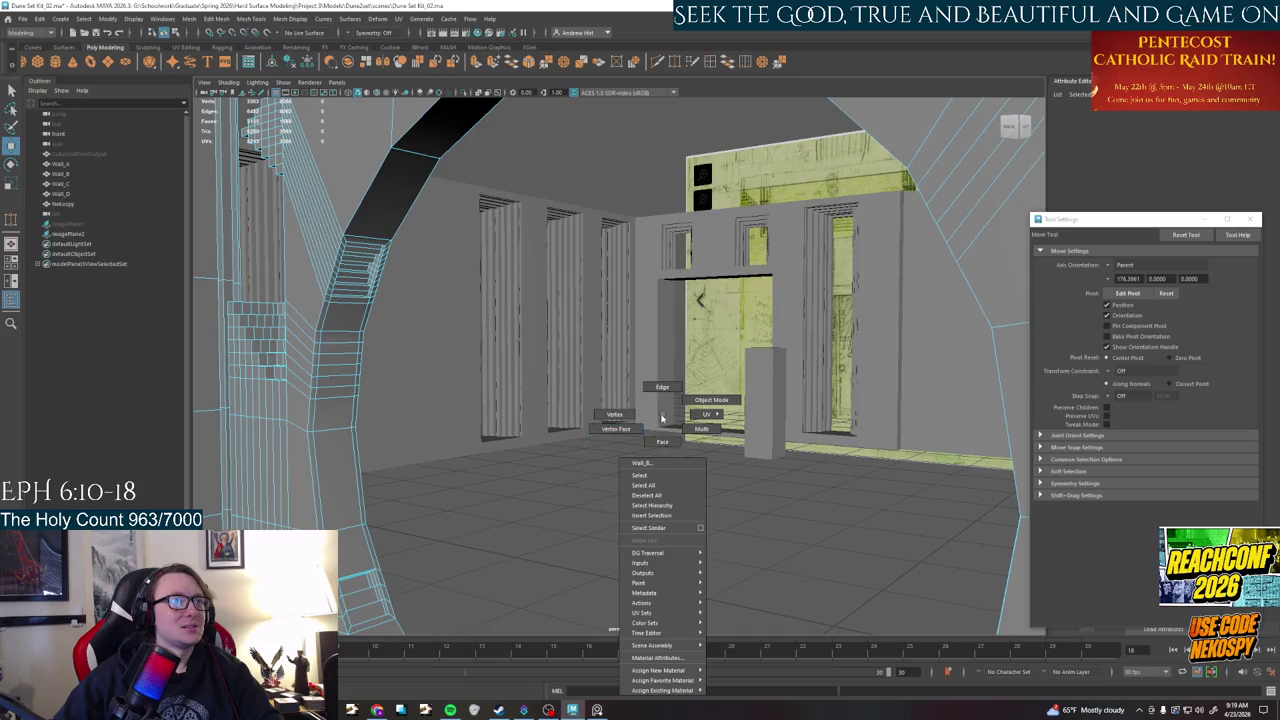
scroll(655, 430, up, 5)
mouse_move(640, 437)
alt+mouse_down()
mouse_move(508, 436)
mouse_move(453, 421)
mouse_move(500, 461)
alt+mouse_up()
scroll(455, 423, down, 5)
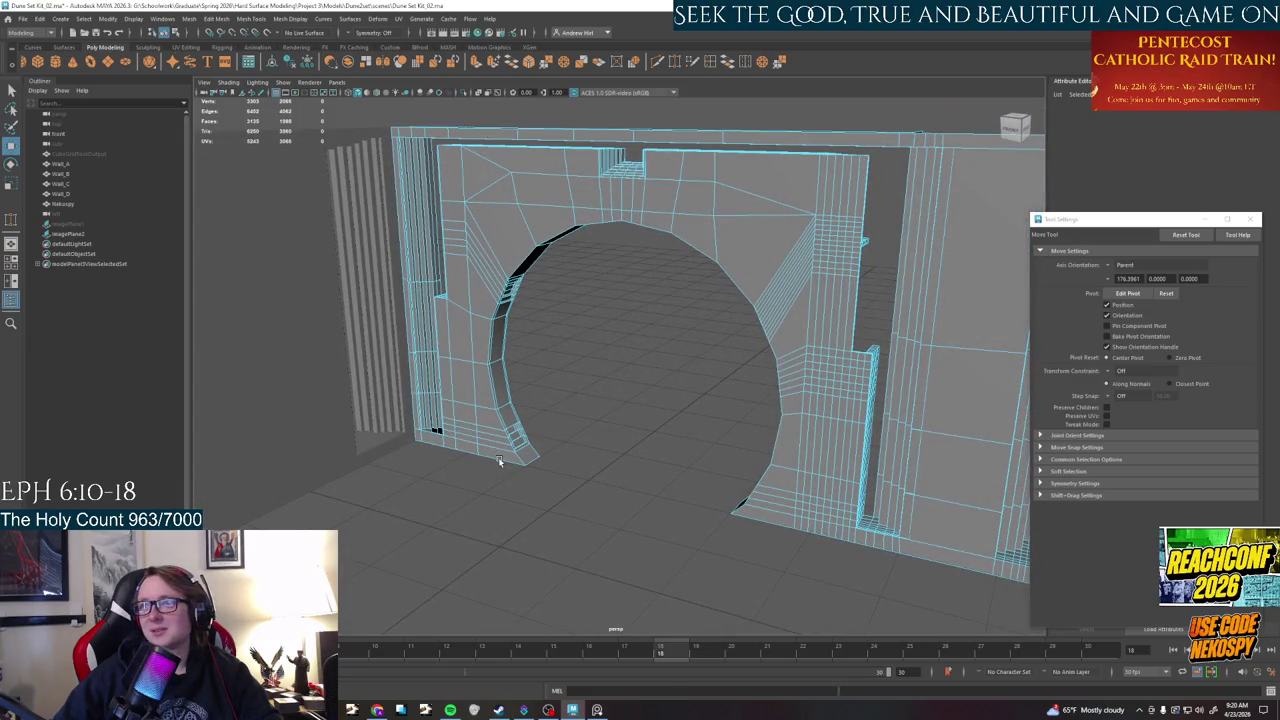
mouse_move(580, 465)
alt+mouse_down()
mouse_move(618, 471)
mouse_move(748, 426)
mouse_move(457, 451)
mouse_move(466, 471)
mouse_move(645, 470)
mouse_move(666, 457)
mouse_move(594, 451)
mouse_move(486, 349)
mouse_move(704, 542)
mouse_move(673, 479)
mouse_move(600, 477)
mouse_move(443, 229)
mouse_move(490, 319)
mouse_move(601, 382)
alt+mouse_up()
scroll(490, 319, down, 5)
scroll(506, 329, down, 5)
scroll(601, 382, up, 5)
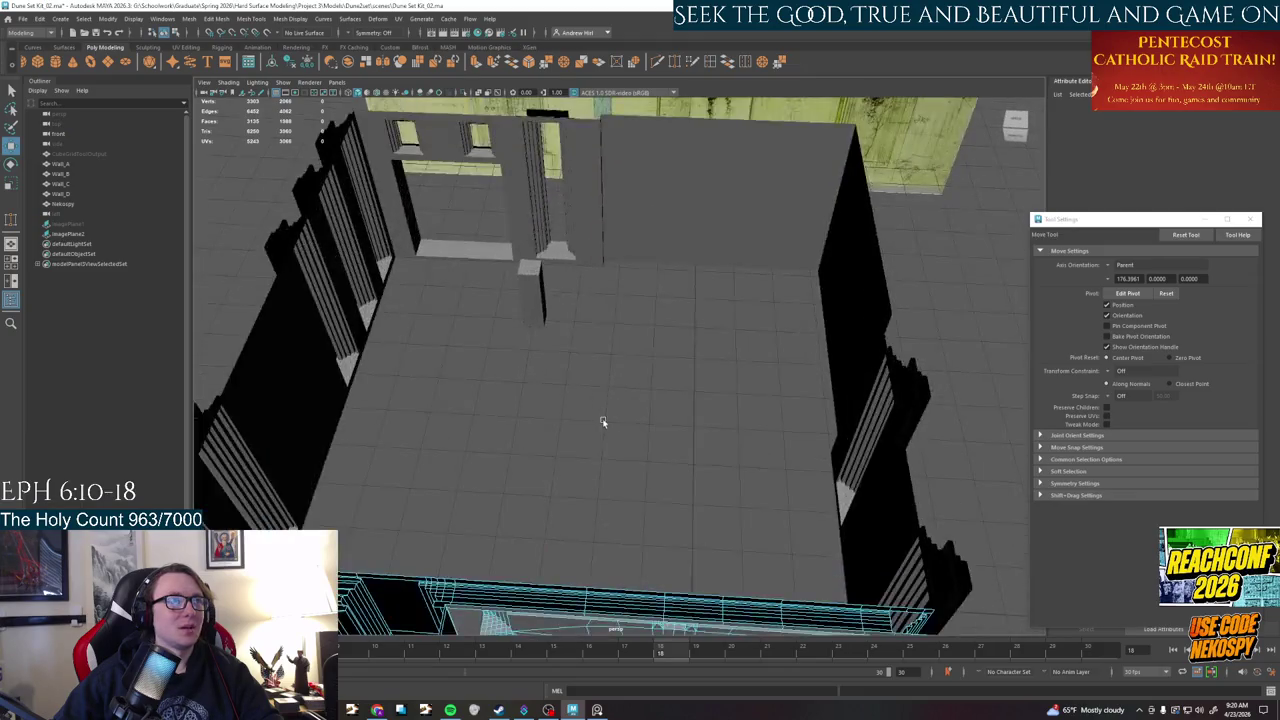
scroll(662, 359, up, 3)
scroll(662, 359, down, 5)
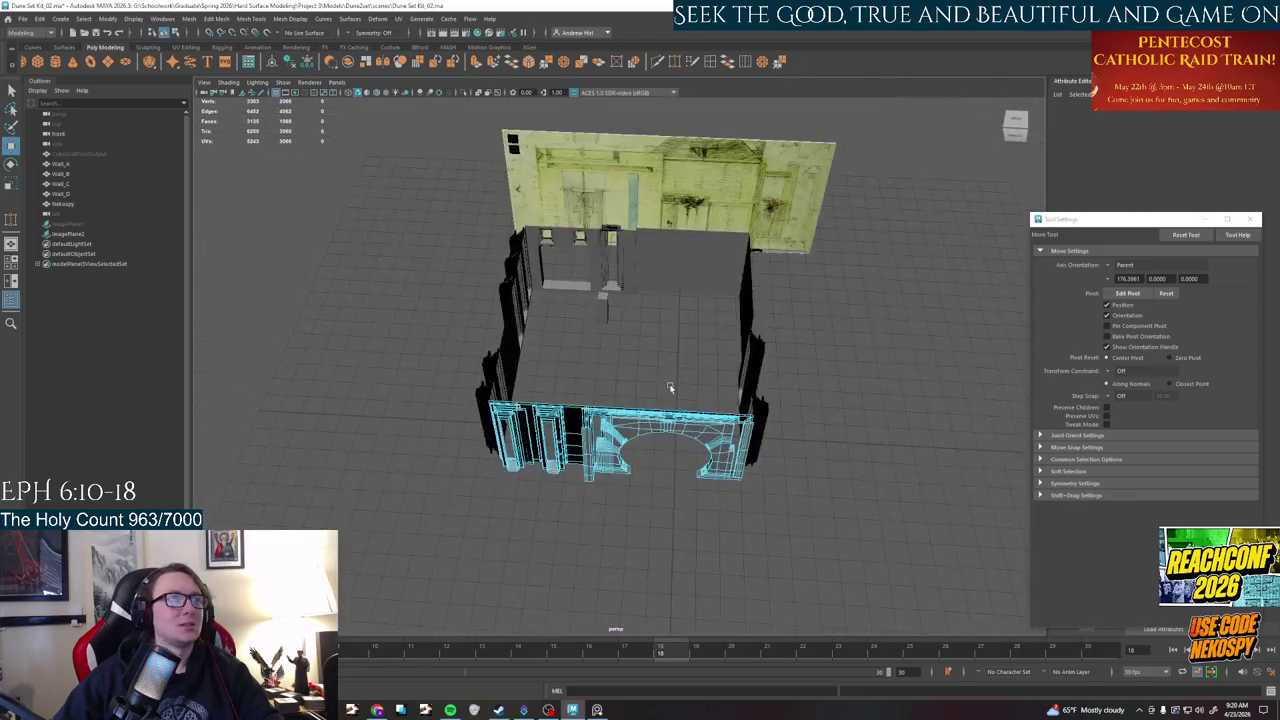
alt+drag(669, 382, 710, 345)
right_drag(710, 345, 745, 325)
scroll(780, 380, up, 3)
click(807, 418)
scroll(746, 477, up, 2)
scroll(662, 492, up, 5)
scroll(662, 492, up, 3)
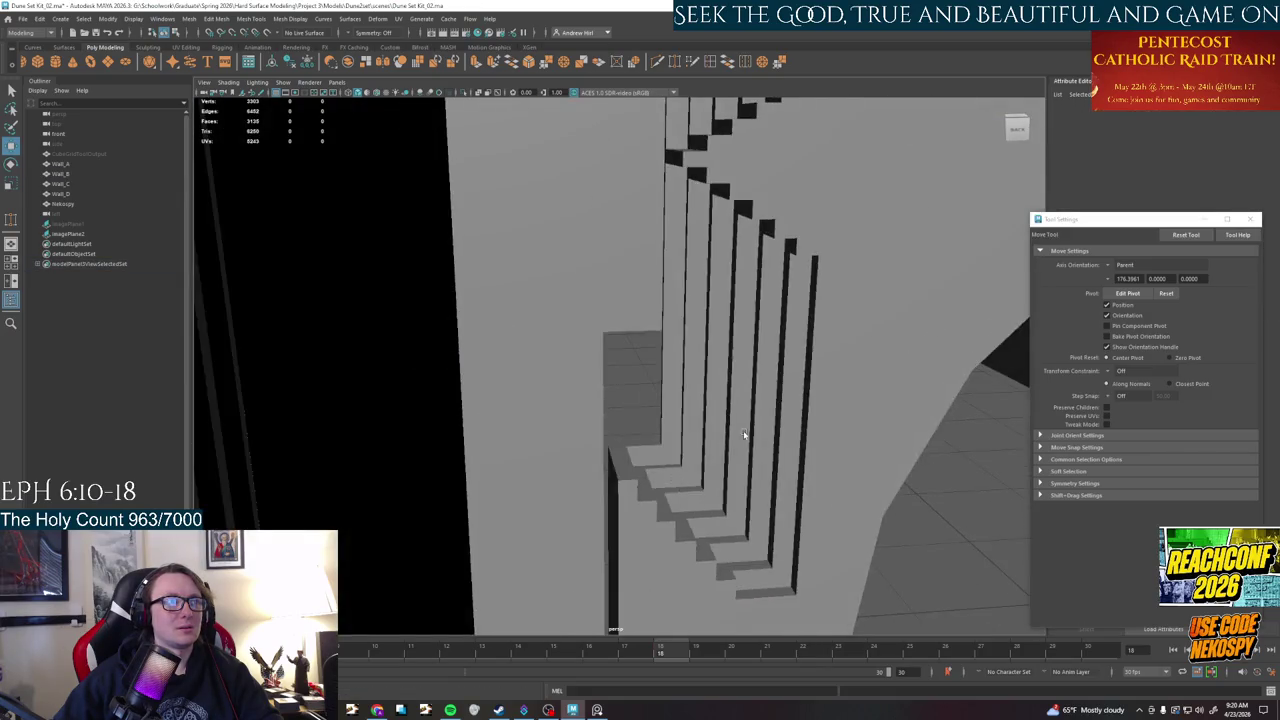
click(743, 434)
scroll(737, 437, down, 5)
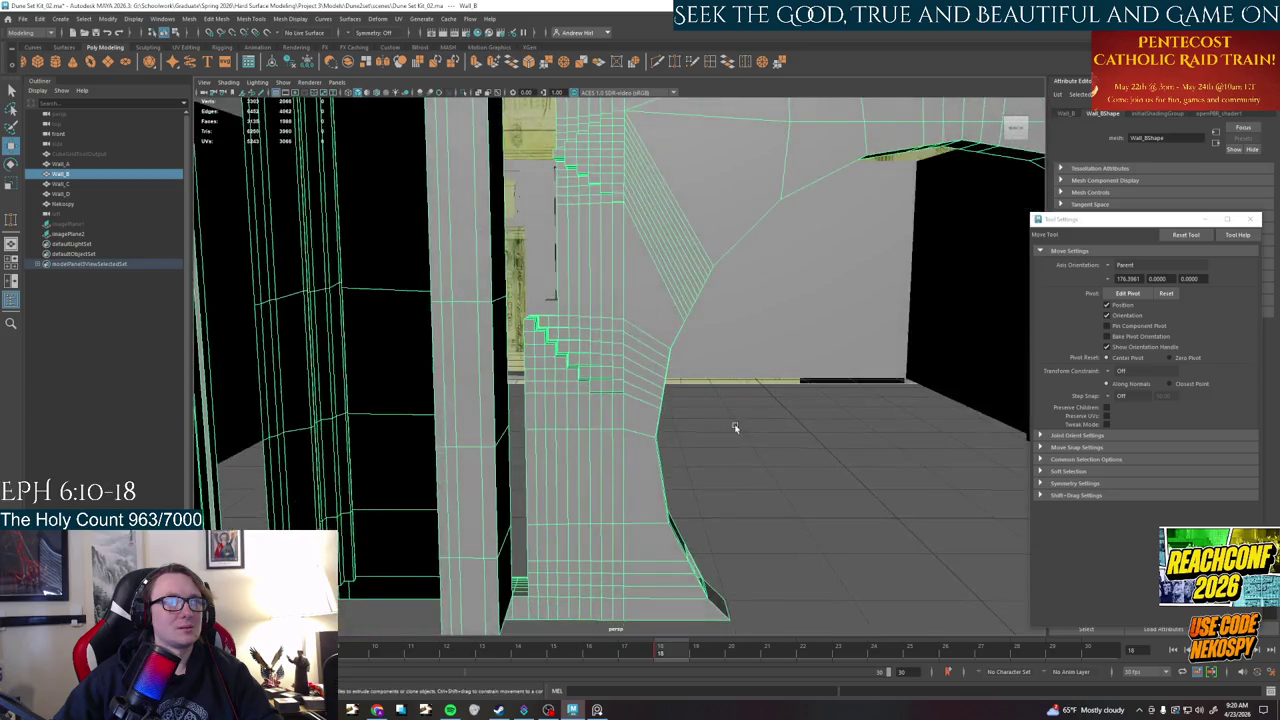
- Orbit the perspective view around Wall_B to frame the whole arch wall and its right pillar
scroll(737, 400, down, 5)
alt+drag(731, 428, 613, 483)
scroll(613, 483, up, 5)
scroll(601, 454, up, 3)
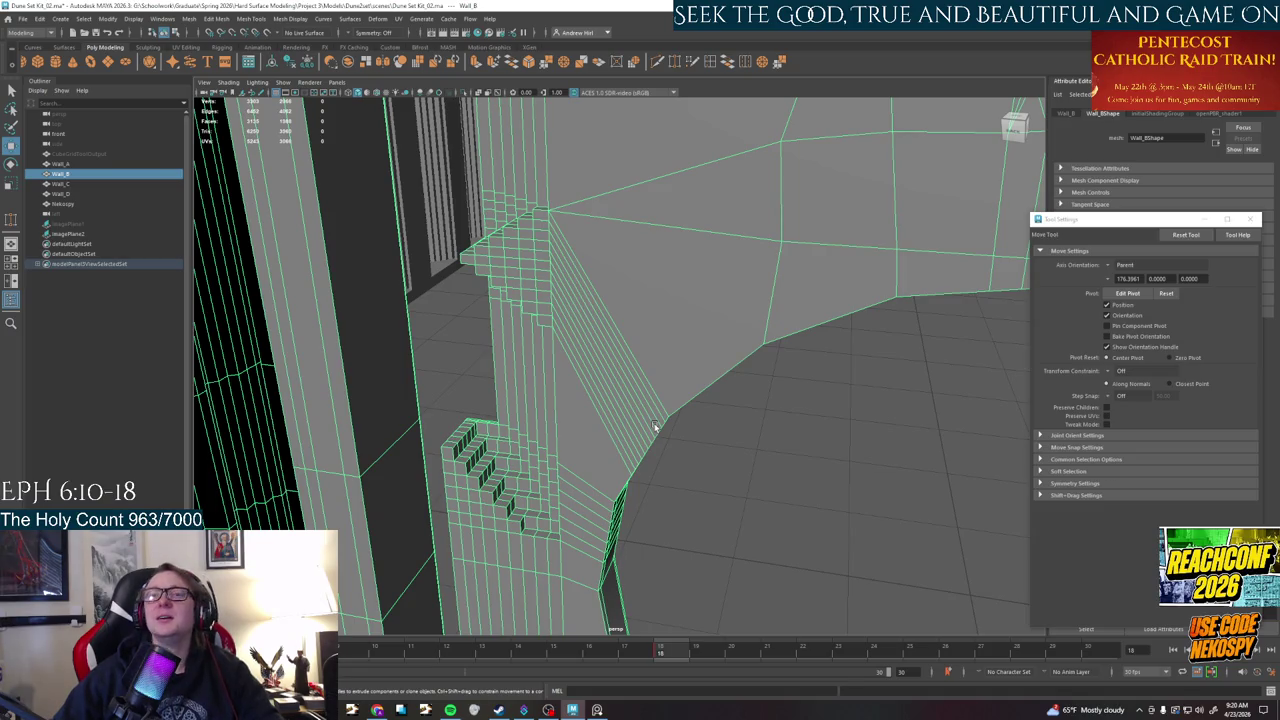
scroll(737, 450, down, 5)
alt+drag(731, 448, 621, 377)
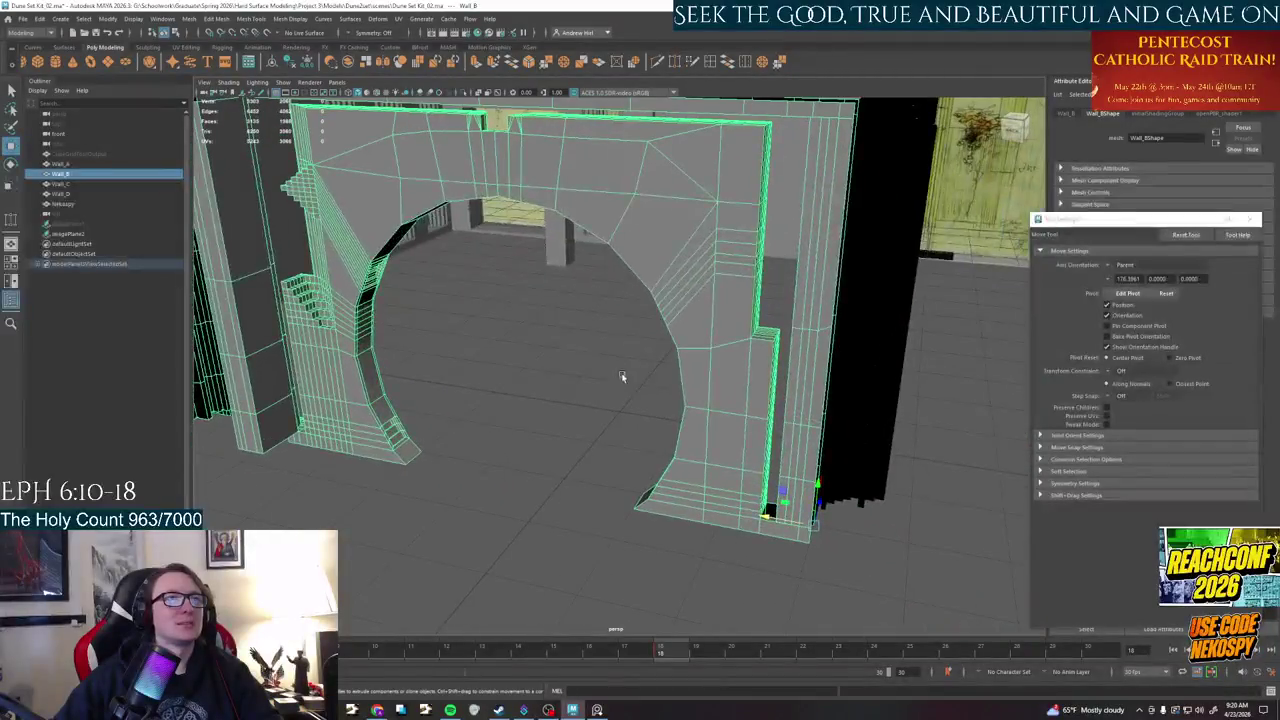
mouse_move(704, 362)
alt+mouse_down()
mouse_move(666, 417)
mouse_move(824, 348)
alt+mouse_up()
scroll(677, 409, up, 3)
- Switch Wall_B into Vertex component mode and maximize the front orthographic view
key(space)
key(space)
right_click(711, 347)
click(741, 375)
mouse_move(714, 370)
alt+mouse_down()
mouse_move(729, 400)
mouse_move(623, 371)
mouse_move(443, 363)
mouse_move(547, 288)
mouse_move(586, 366)
alt+mouse_up()
mouse_move(560, 323)
alt+mouse_down()
mouse_move(586, 400)
mouse_move(686, 391)
mouse_move(650, 375)
mouse_move(831, 449)
mouse_move(691, 427)
alt+mouse_up()
key(space)
key(space)
key(space)
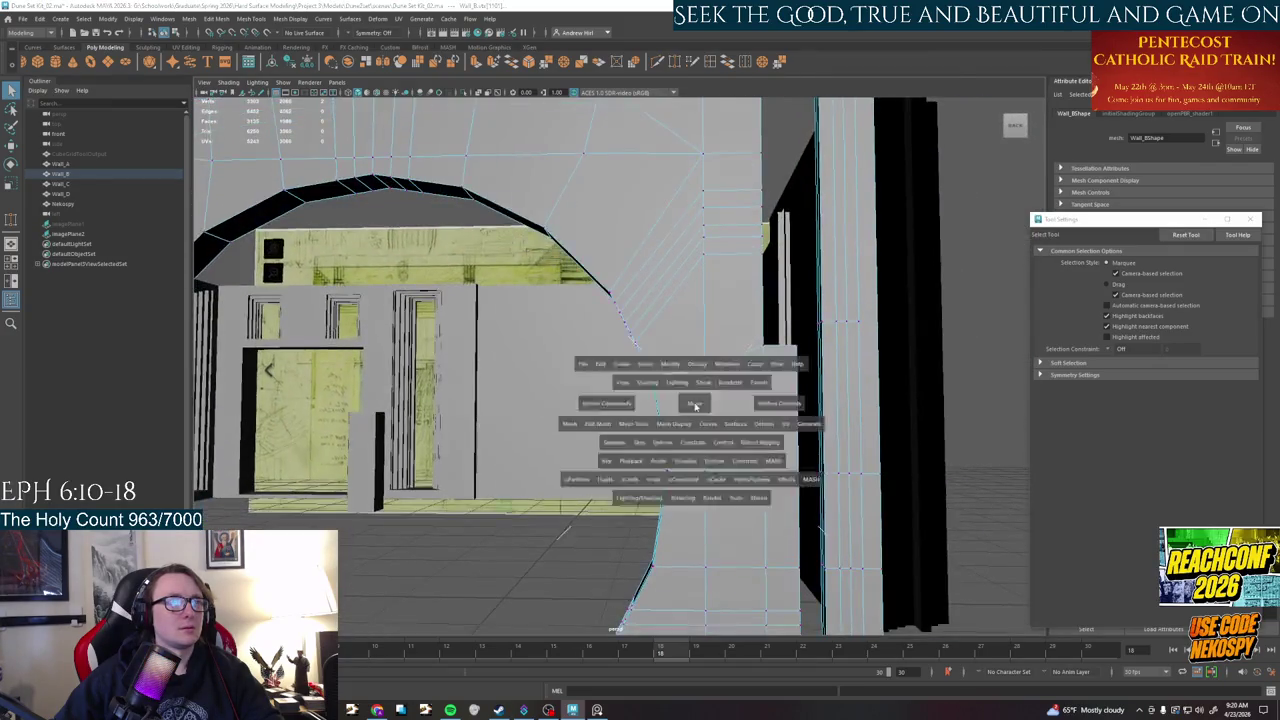
key(space)
- Move the vertex where the arch meets the right pillar straight up along Y
scroll(498, 511, down, 5)
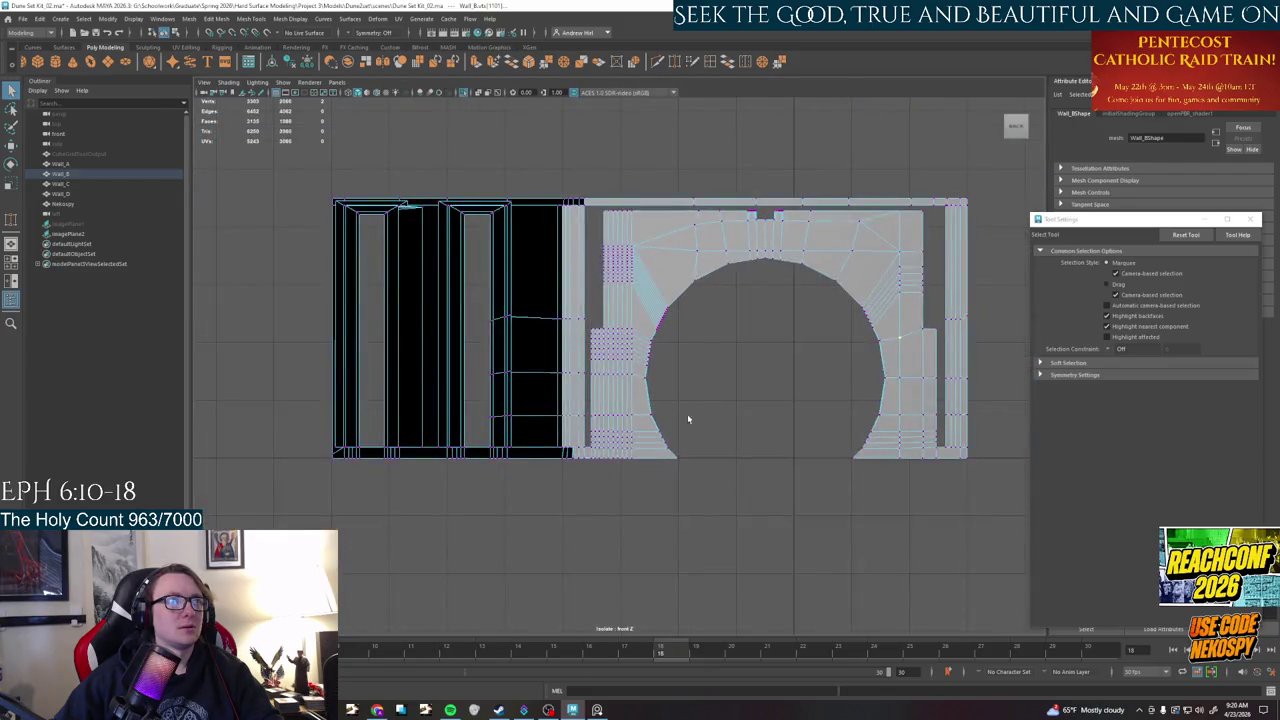
alt+middle_drag(666, 349, 506, 446)
scroll(707, 390, up, 1)
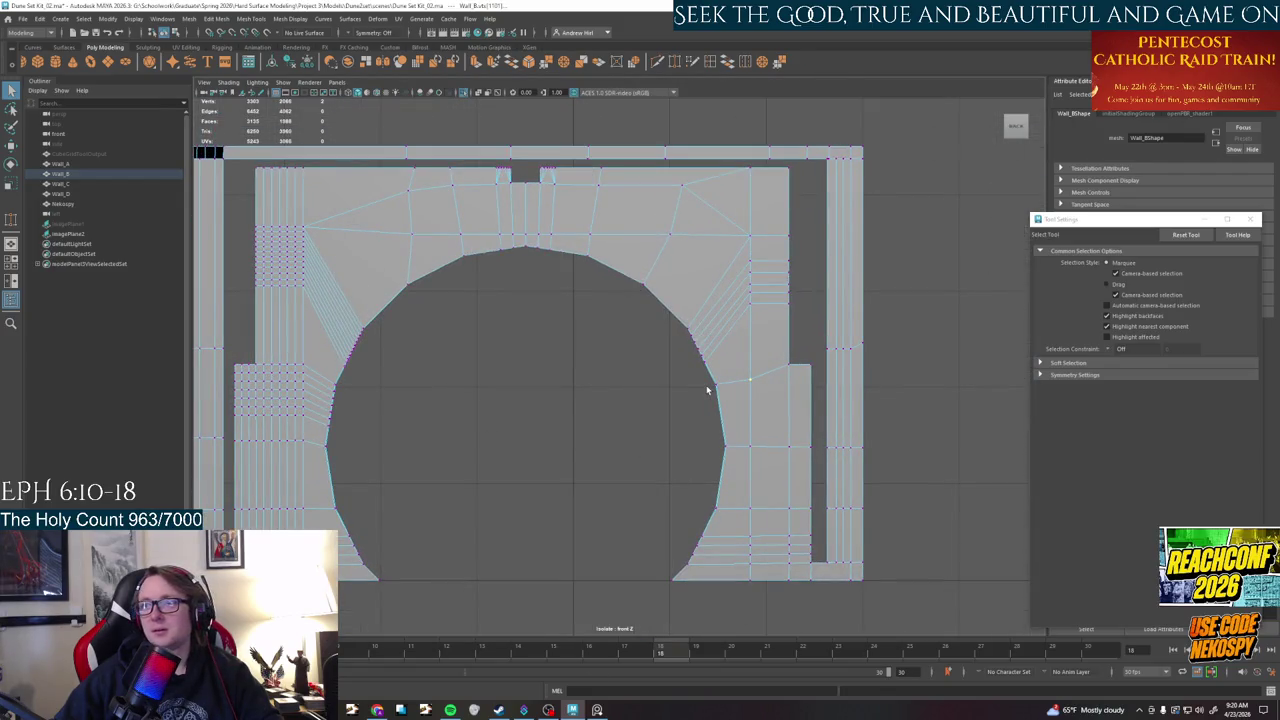
scroll(707, 390, up, 1)
scroll(707, 390, up, 1)
mouse_move(709, 396)
alt+middle_down()
mouse_move(497, 306)
mouse_move(447, 390)
alt+middle_up()
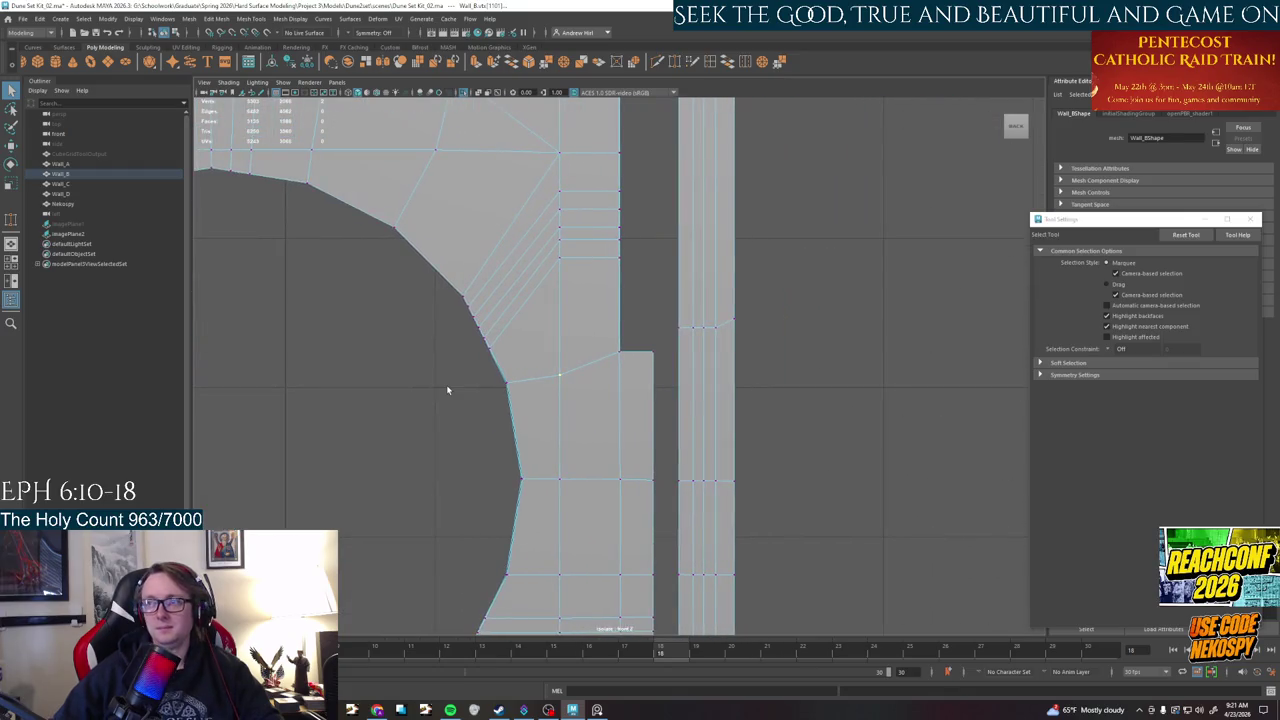
click(559, 375)
key(w)
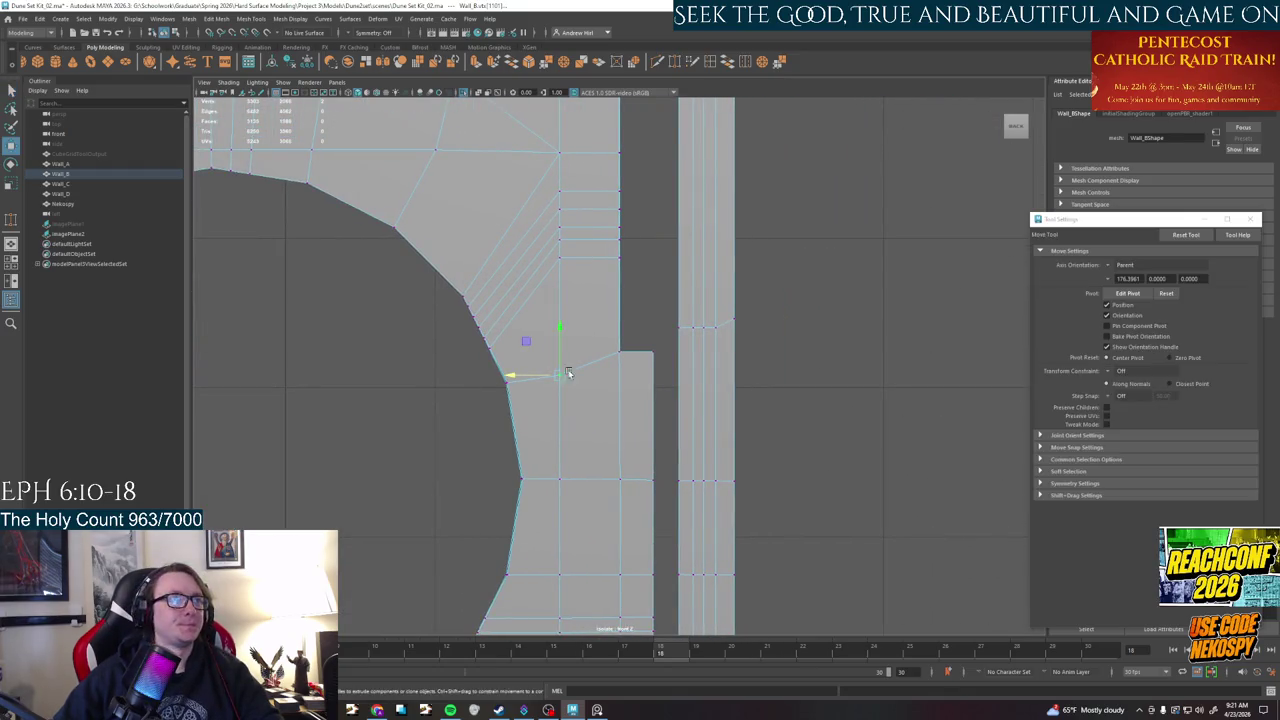
scroll(571, 366, up, 2)
scroll(531, 353, up, 2)
scroll(531, 353, up, 1)
drag(400, 354, 393, 277)
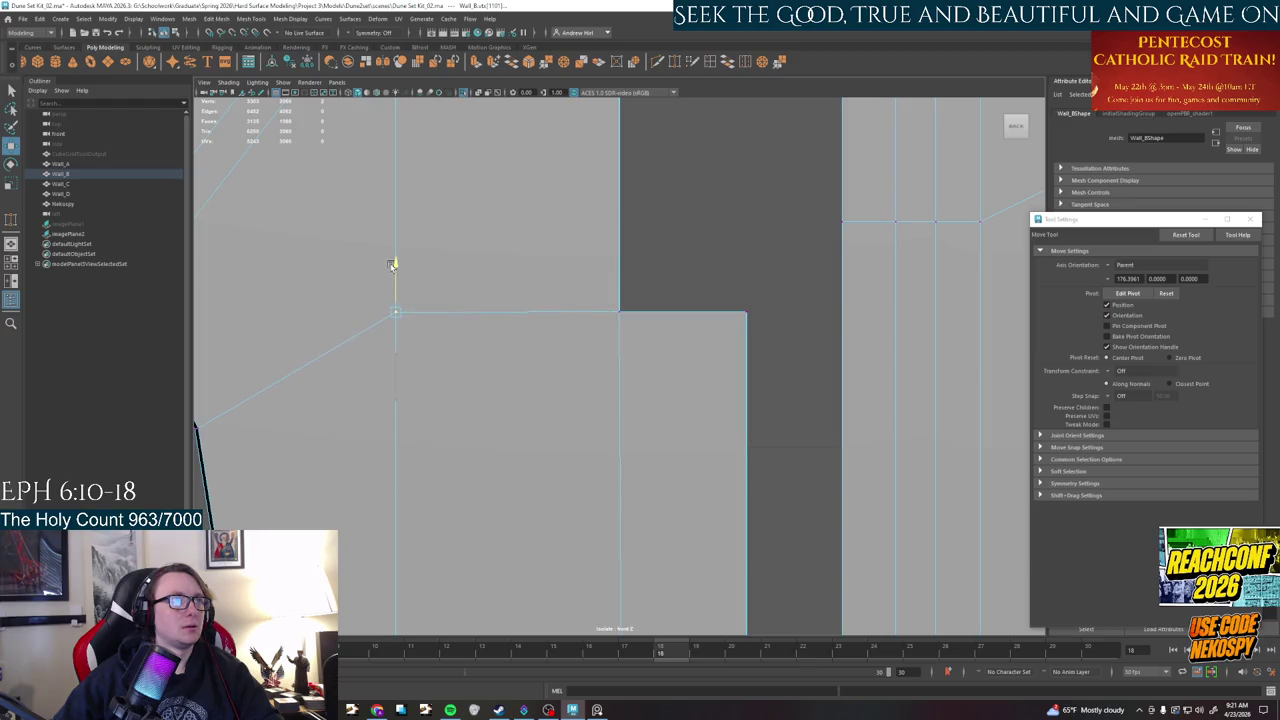
- Deselect the vertex, pan across the wall to review it, and decline the AutoSave prompt
click(693, 265)
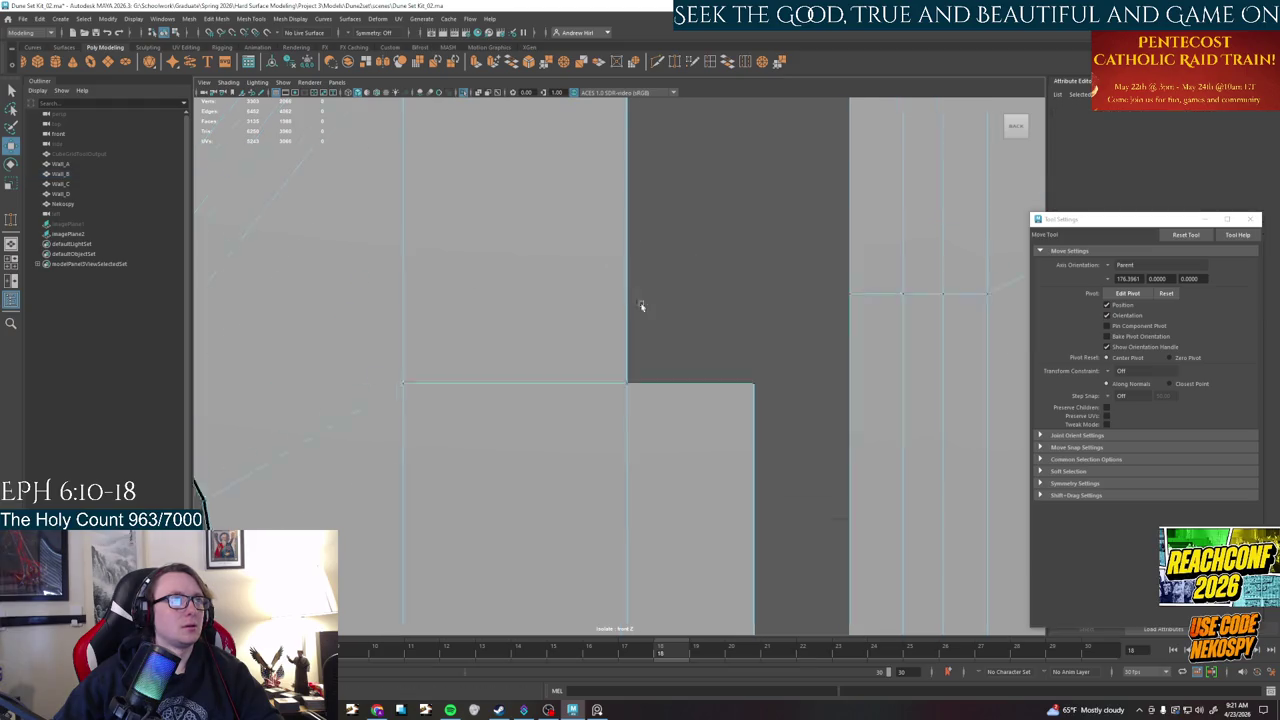
alt+middle_drag(637, 277, 573, 506)
scroll(573, 506, down, 3)
scroll(583, 437, down, 3)
scroll(819, 453, down, 2)
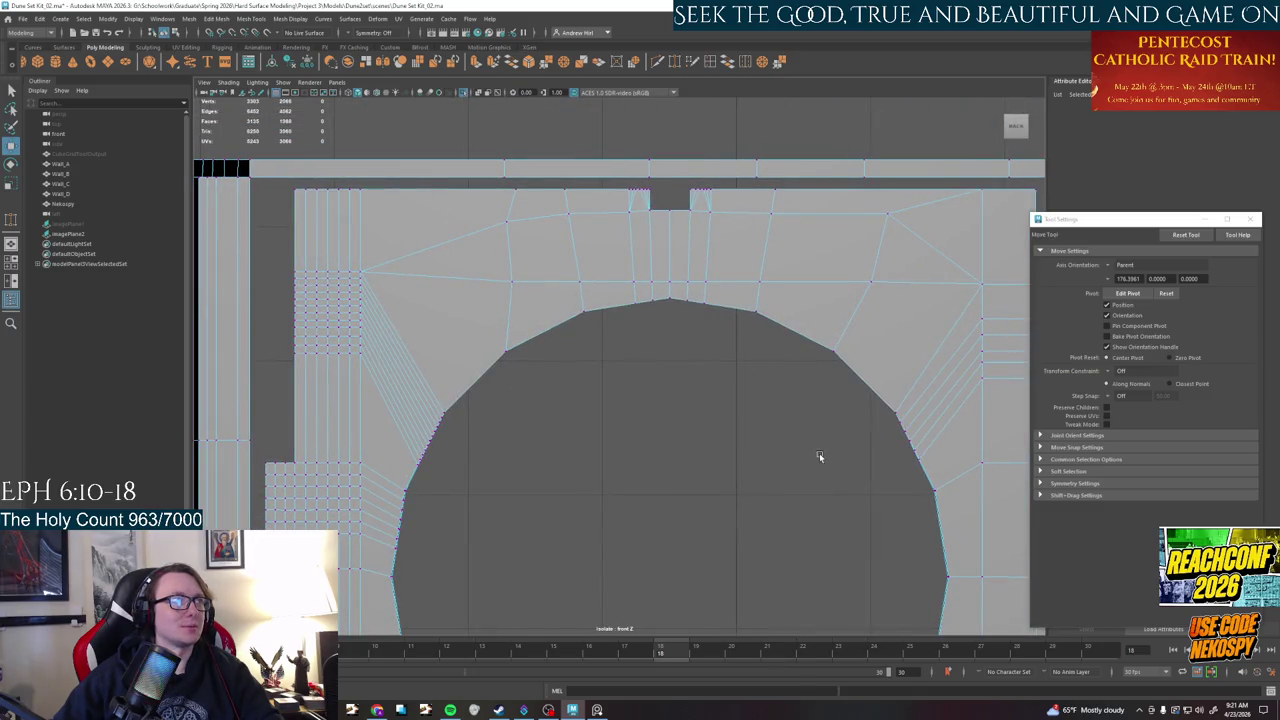
alt+middle_drag(819, 456, 573, 421)
scroll(699, 316, up, 2)
scroll(788, 311, up, 2)
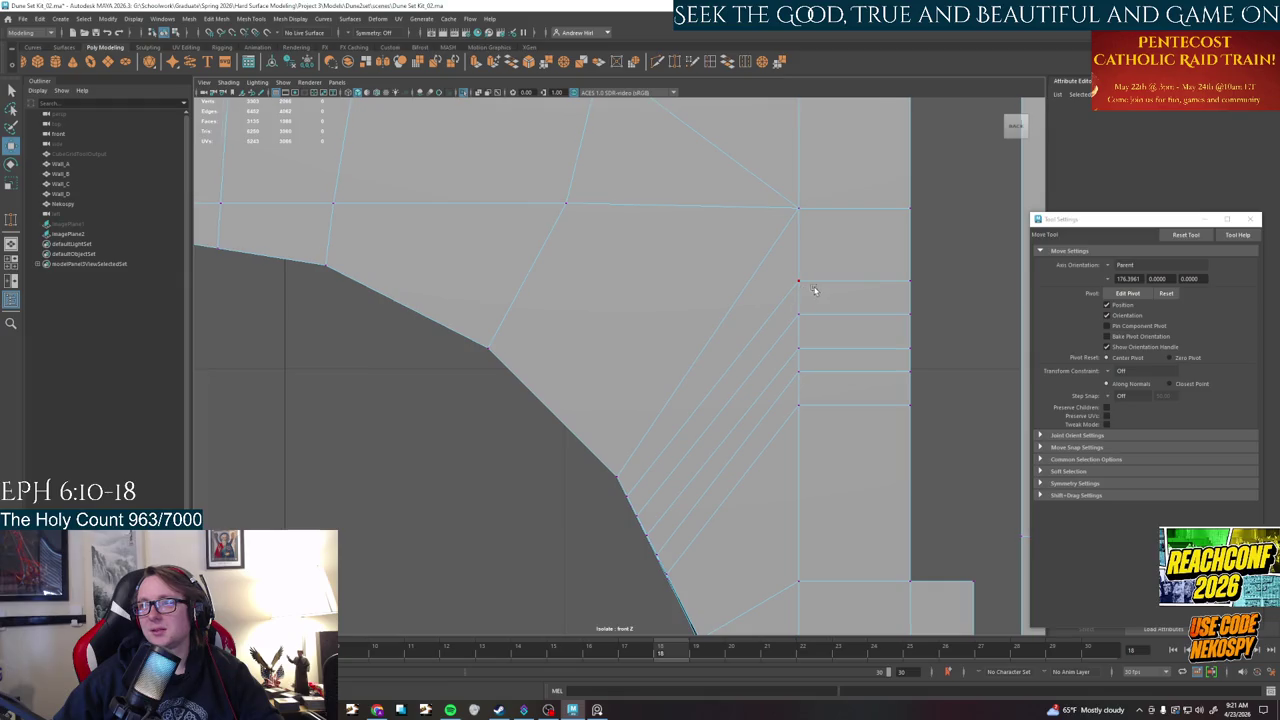
alt+middle_drag(816, 291, 584, 328)
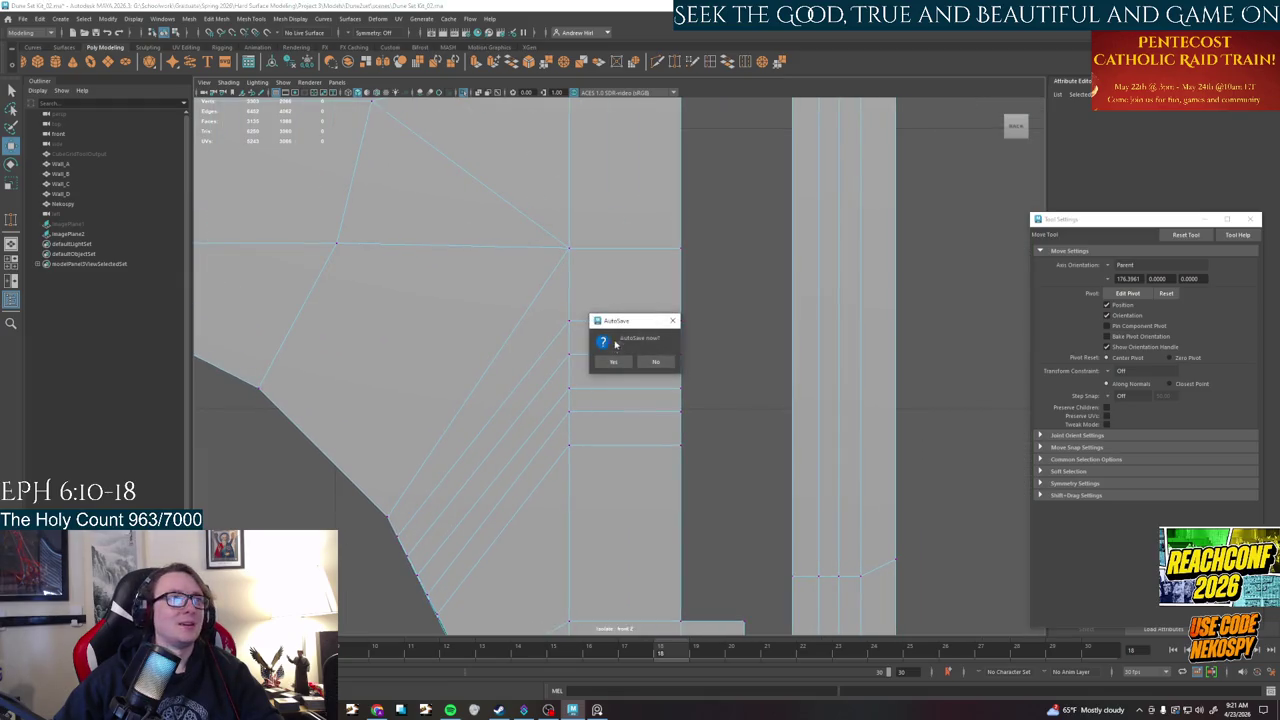
click(614, 364)
key(space)
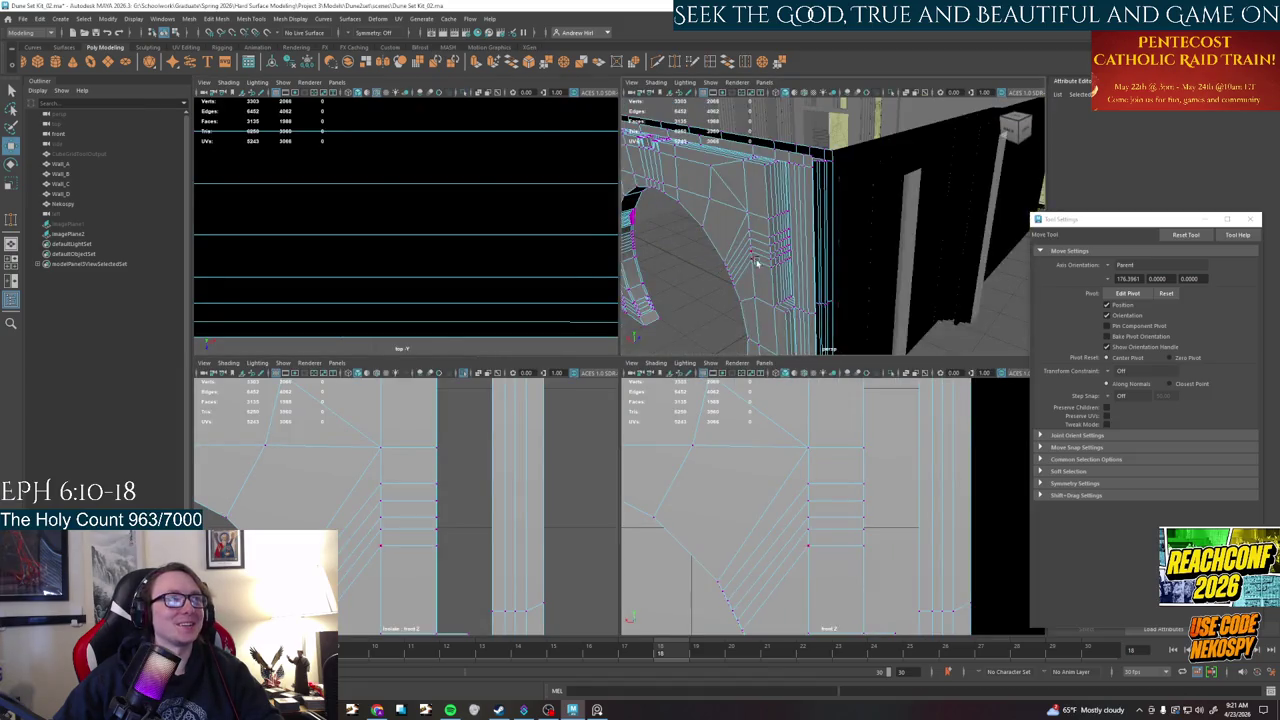
- Maximize the perspective view, select Wall_B and switch it to Edge component mode
key(space)
alt+drag(569, 321, 843, 262)
alt+drag(956, 288, 757, 289)
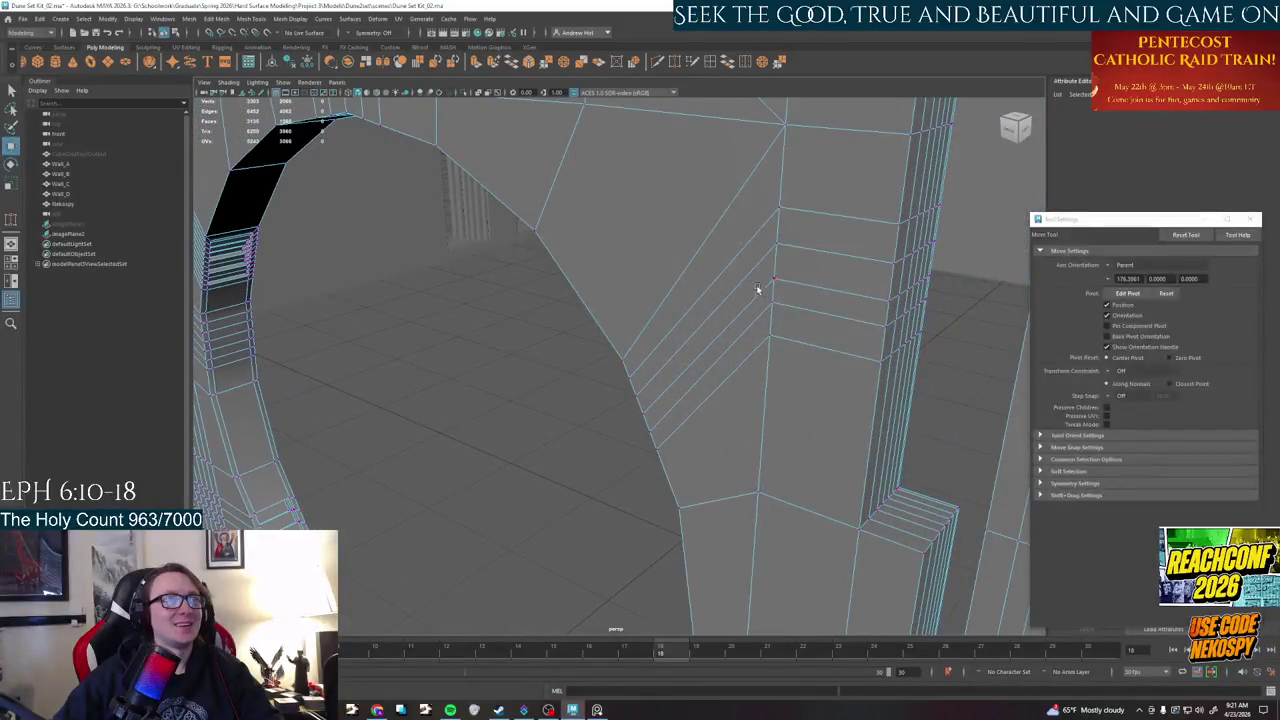
key(q)
click(896, 228)
right_drag(854, 221, 852, 205)
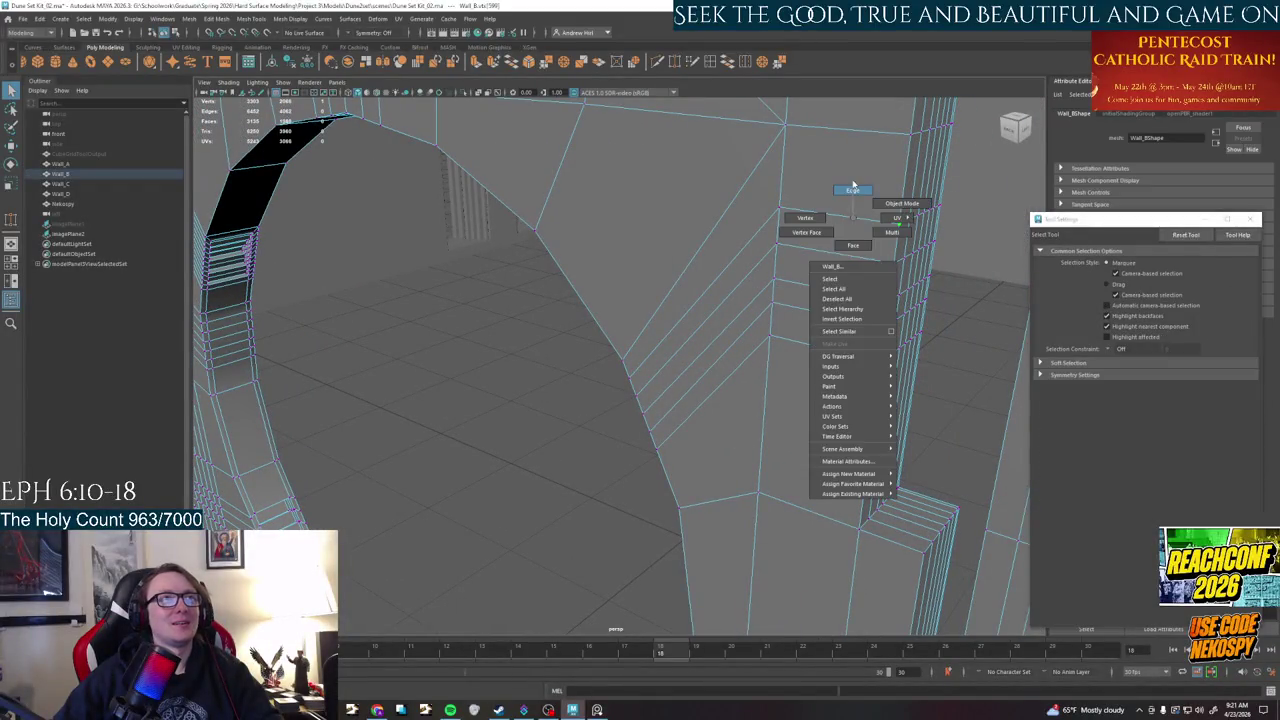
- Add edges along the arch pillar to the selection, checking from several angles, then switch to the browser
mouse_move(852, 222)
alt+mouse_down()
mouse_move(745, 305)
mouse_move(800, 363)
mouse_move(363, 263)
alt+mouse_up()
shift+click(431, 274)
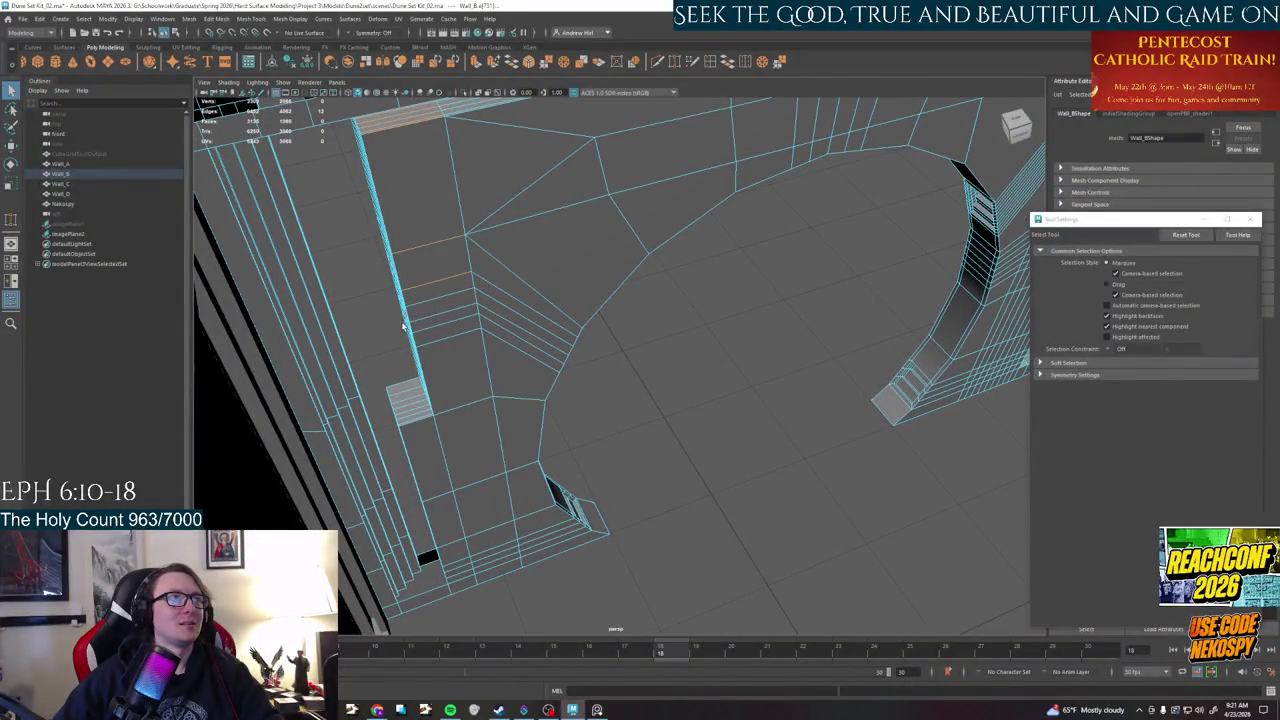
alt+drag(426, 295, 577, 283)
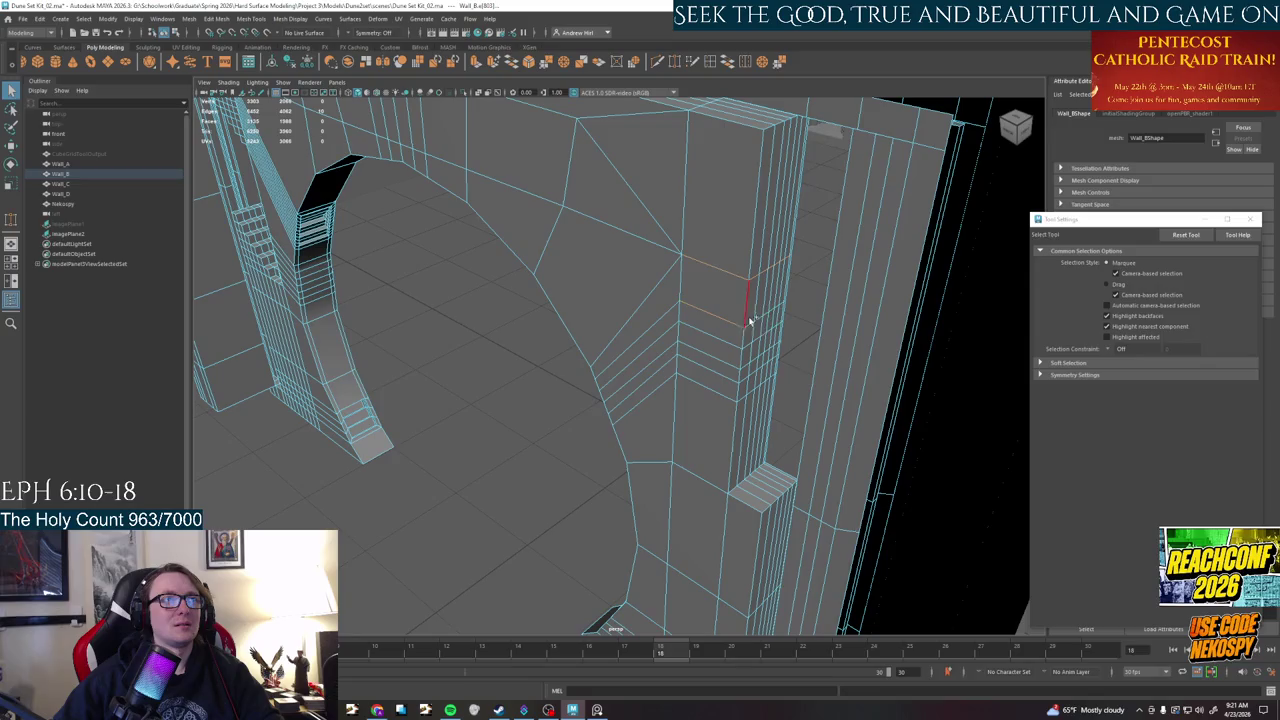
mouse_move(781, 302)
alt+mouse_down()
mouse_move(443, 287)
mouse_move(434, 320)
mouse_move(514, 357)
mouse_move(664, 338)
alt+mouse_up()
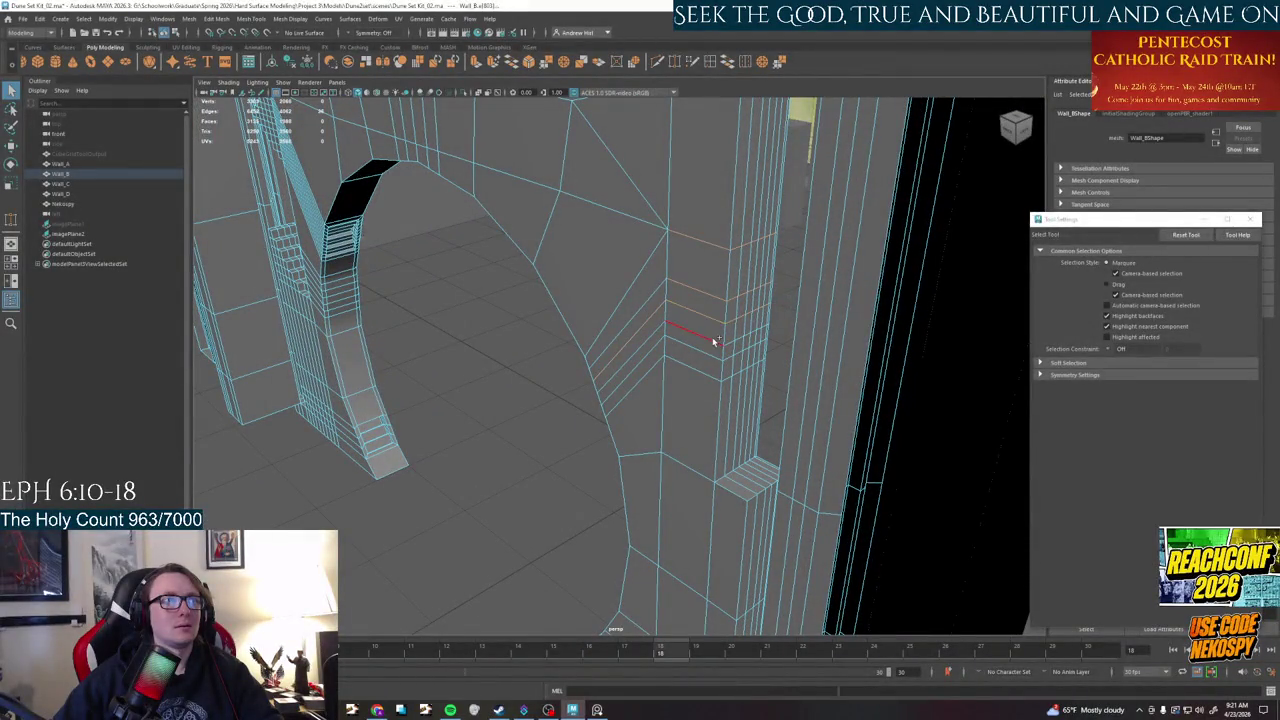
click(713, 342)
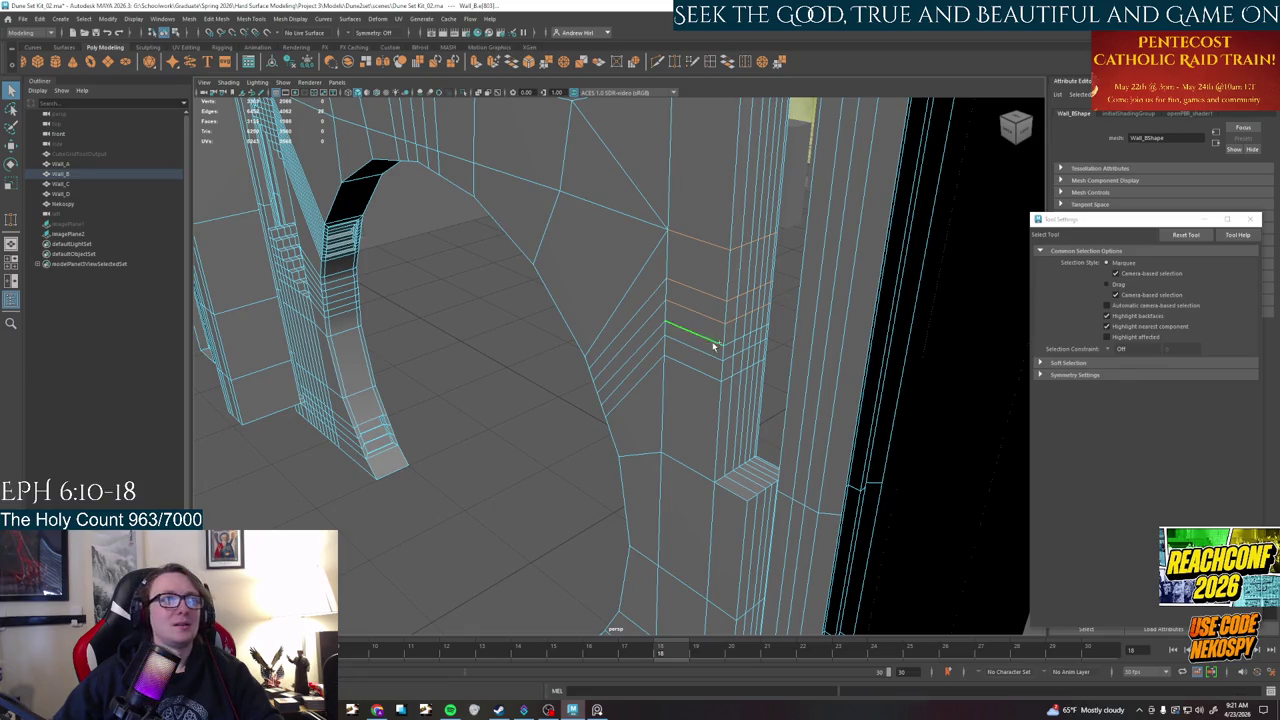
mouse_move(763, 362)
alt+mouse_down()
mouse_move(435, 311)
mouse_move(664, 350)
alt+mouse_up()
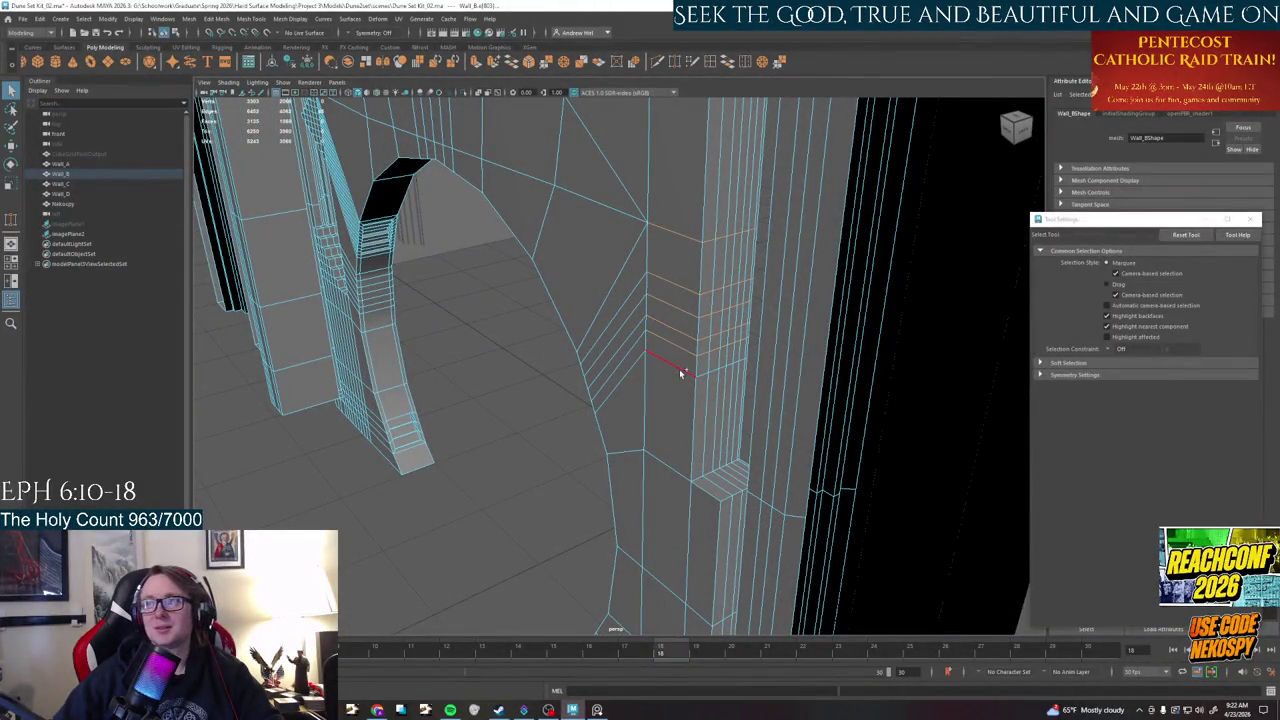
mouse_move(704, 380)
alt+mouse_down()
mouse_move(757, 306)
mouse_move(623, 383)
mouse_move(678, 404)
mouse_move(590, 430)
alt+mouse_up()
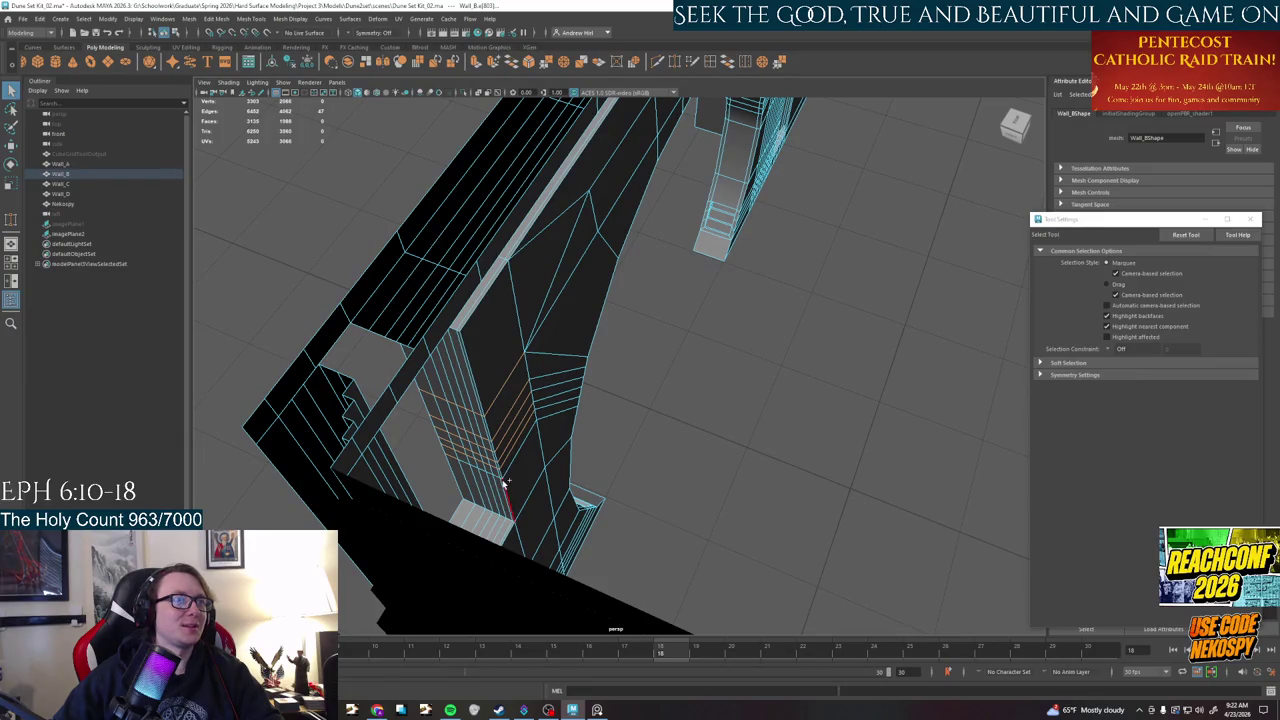
mouse_move(585, 449)
alt+mouse_down()
mouse_move(614, 400)
mouse_move(477, 351)
mouse_move(517, 334)
mouse_move(707, 335)
alt+mouse_up()
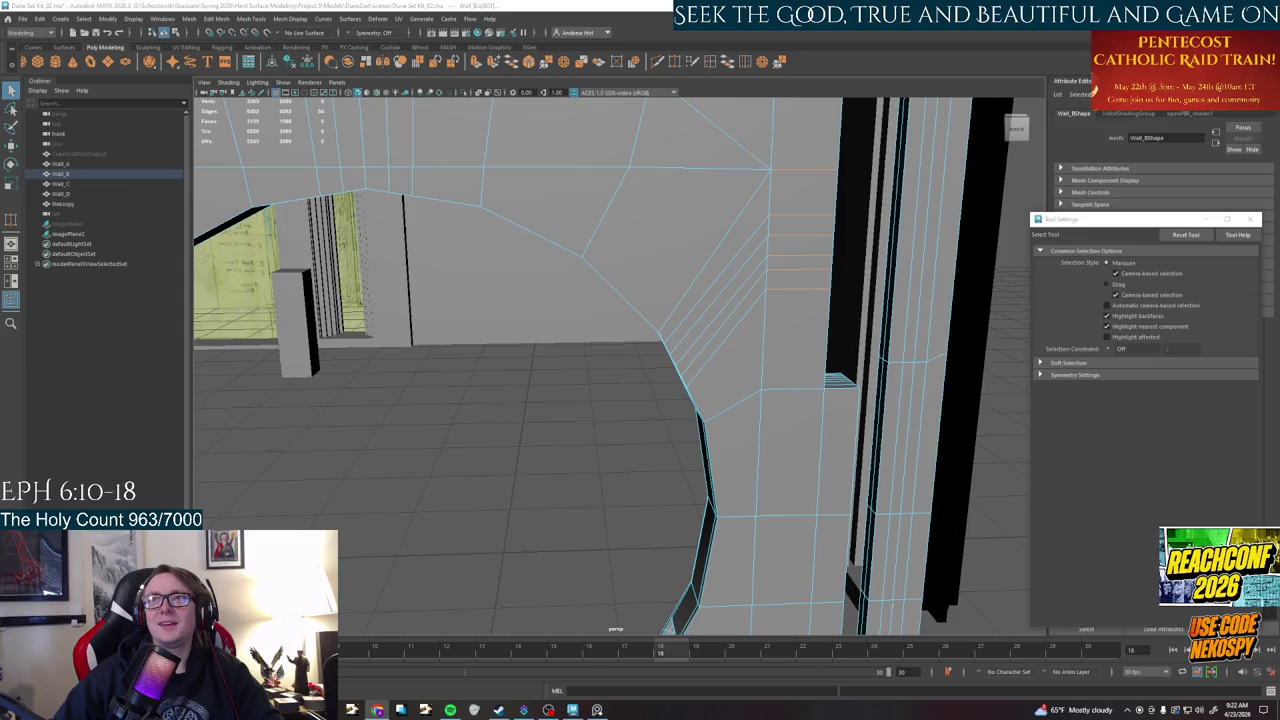
key(alt+Tab)
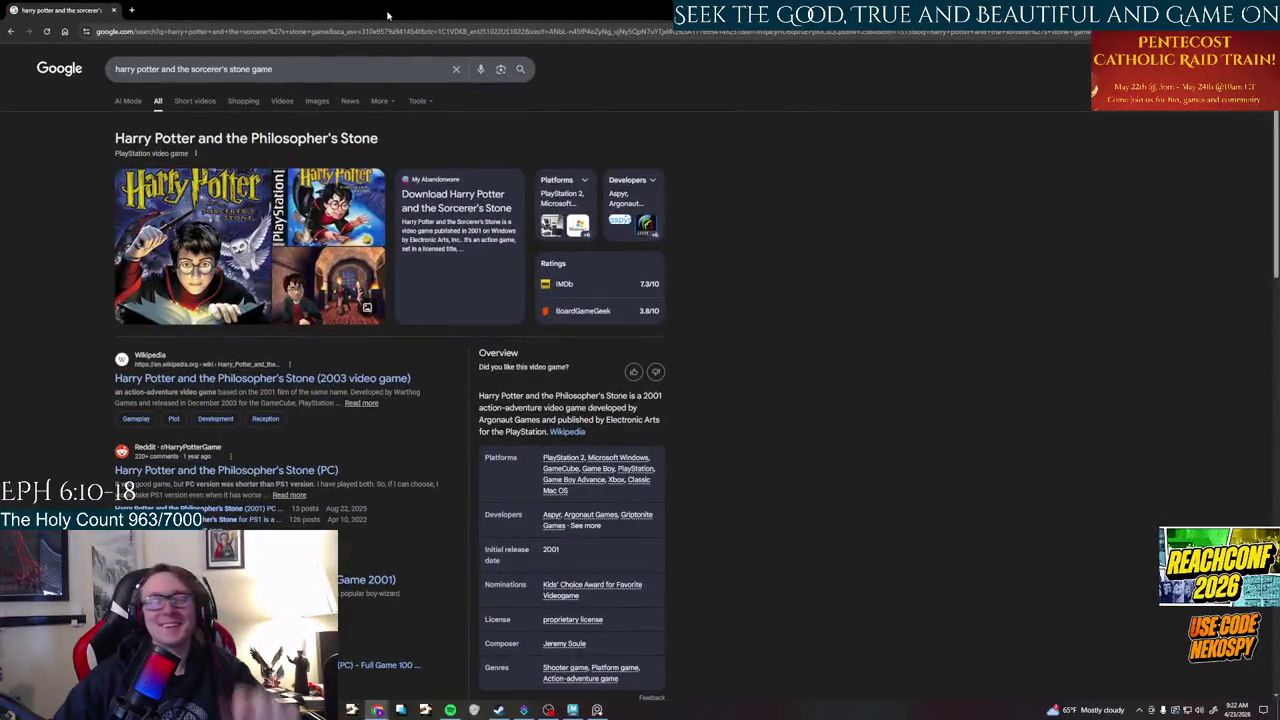
- Preview the PS2, PC HD, Gandorion, every-version and Reddit Sorcerer's Stone game images
click(309, 101)
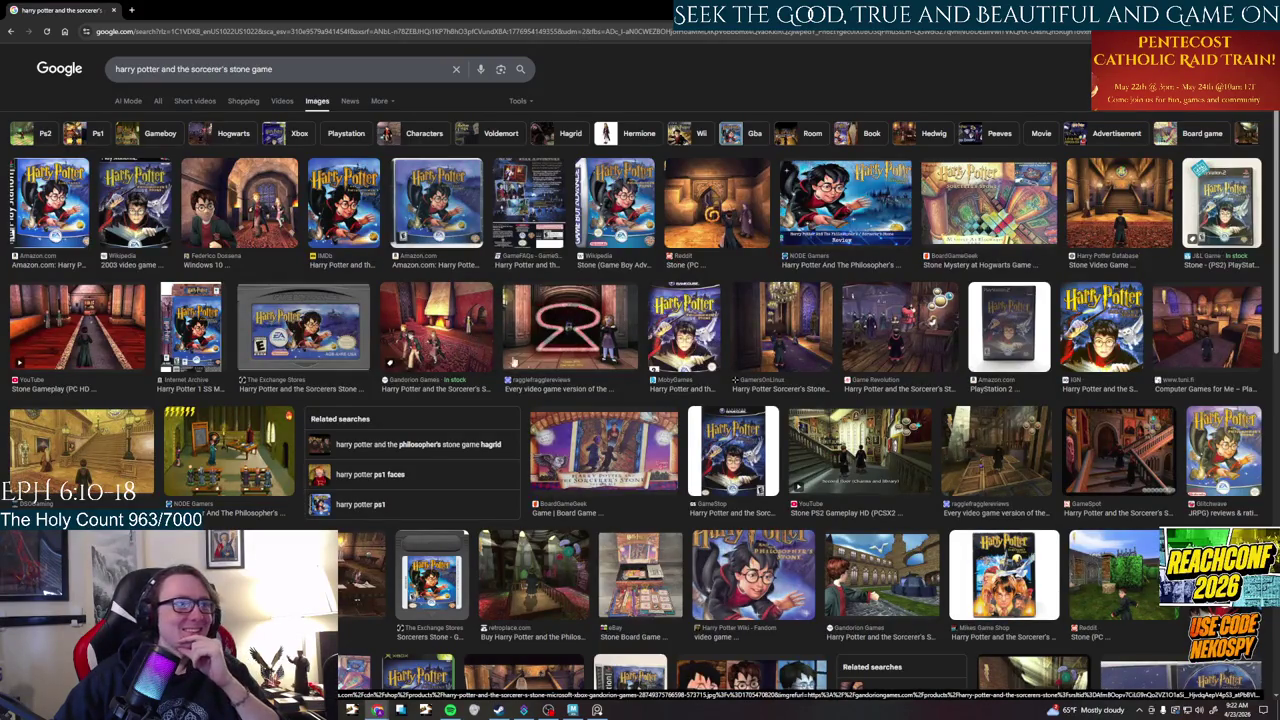
click(862, 446)
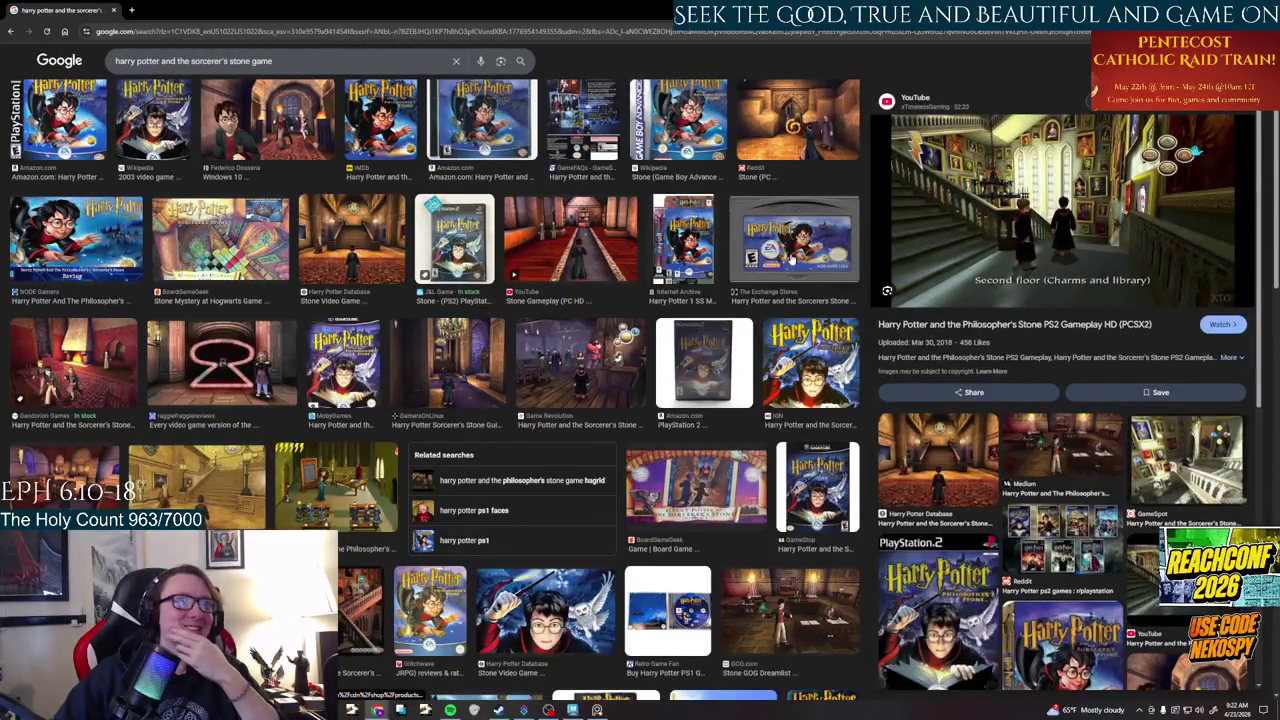
click(566, 256)
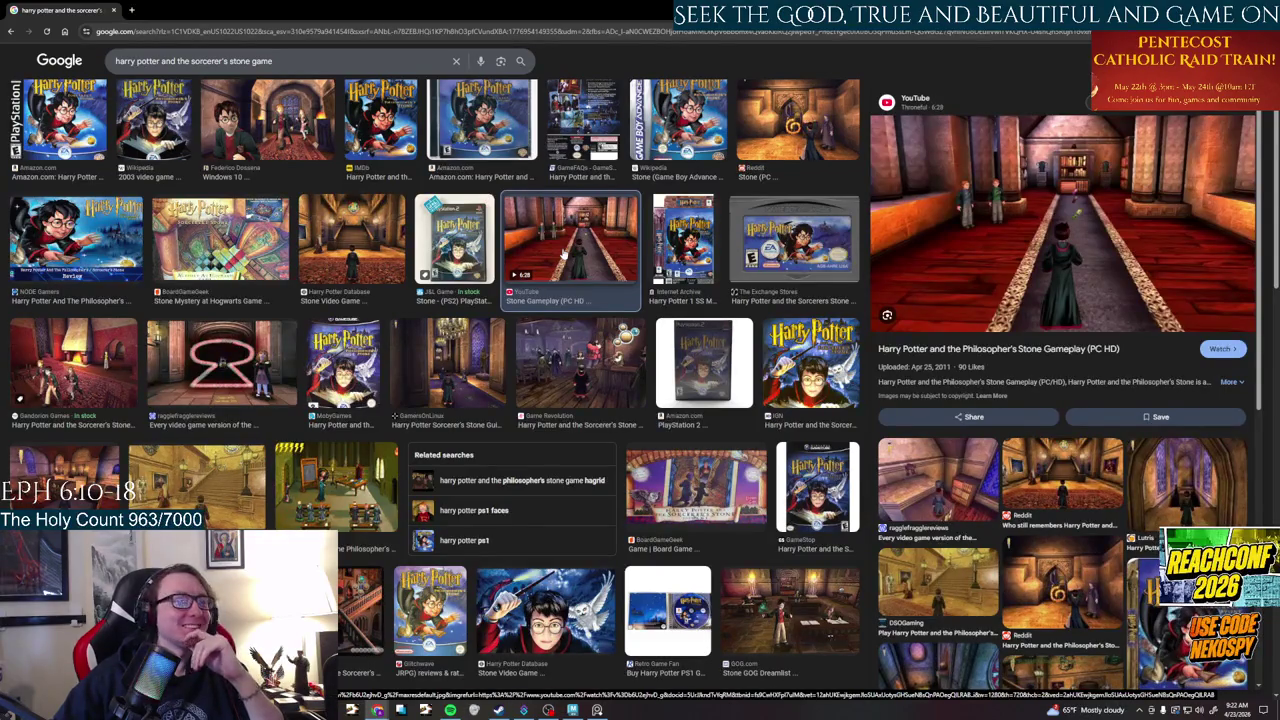
click(91, 372)
click(231, 385)
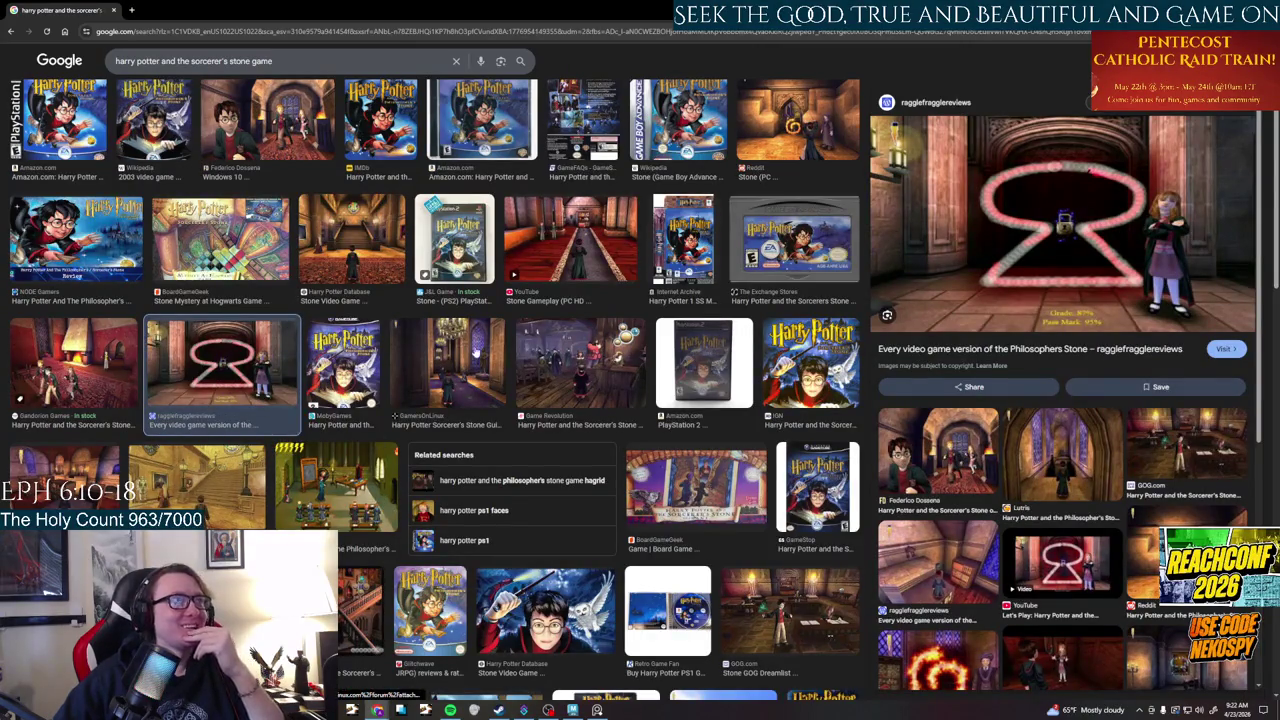
click(803, 132)
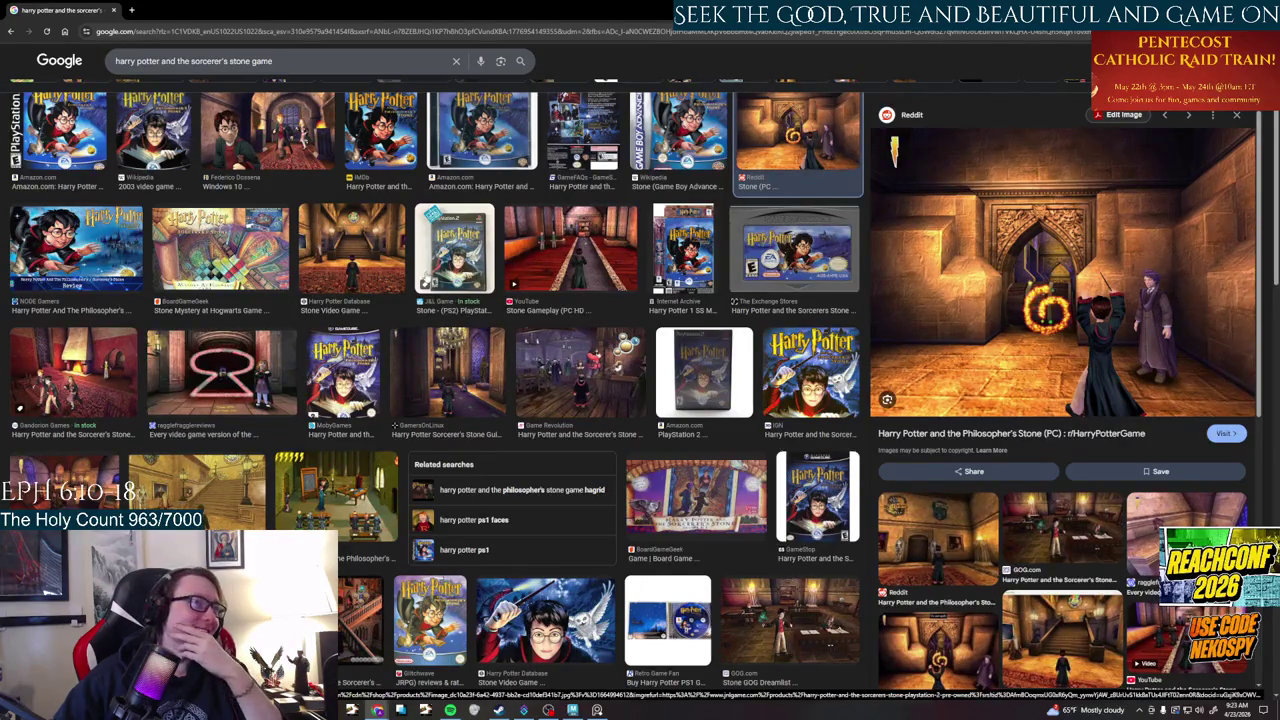
- Scroll further and preview the My Abandonware screenshot and D.I.C.E. Awards image
scroll(550, 322, down, 2)
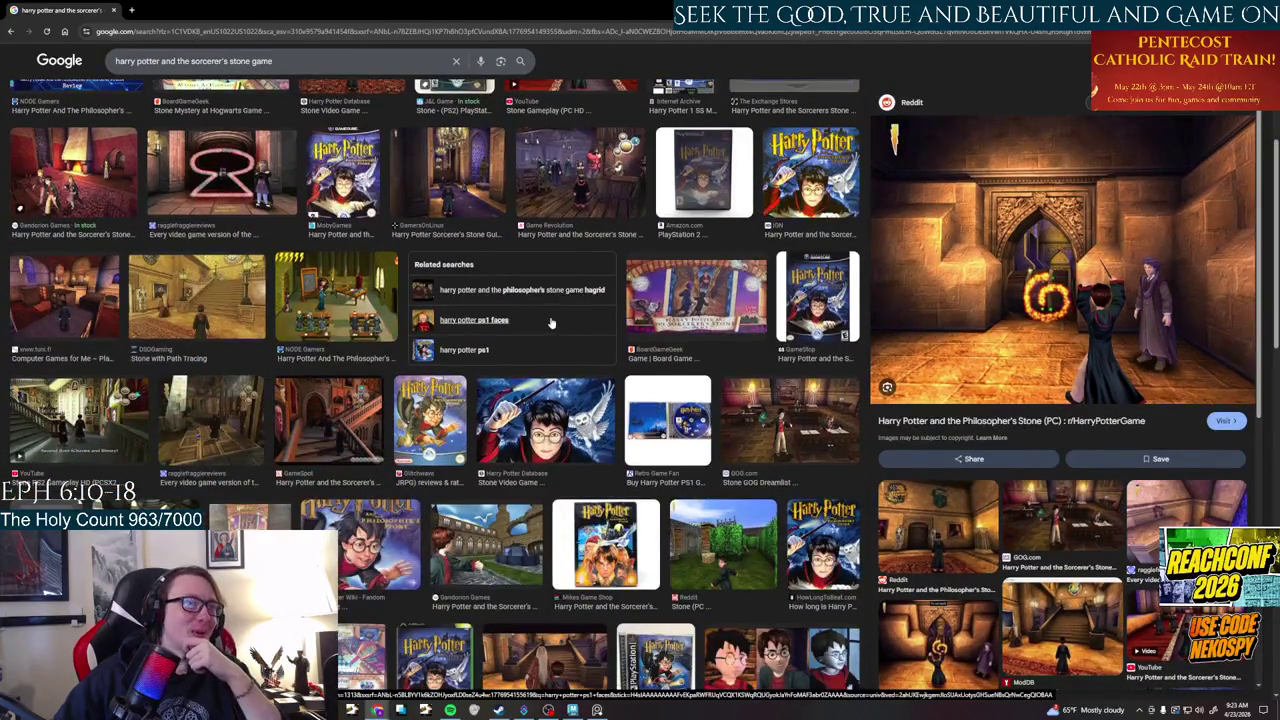
scroll(550, 322, down, 2)
scroll(545, 335, down, 1)
scroll(540, 350, down, 1)
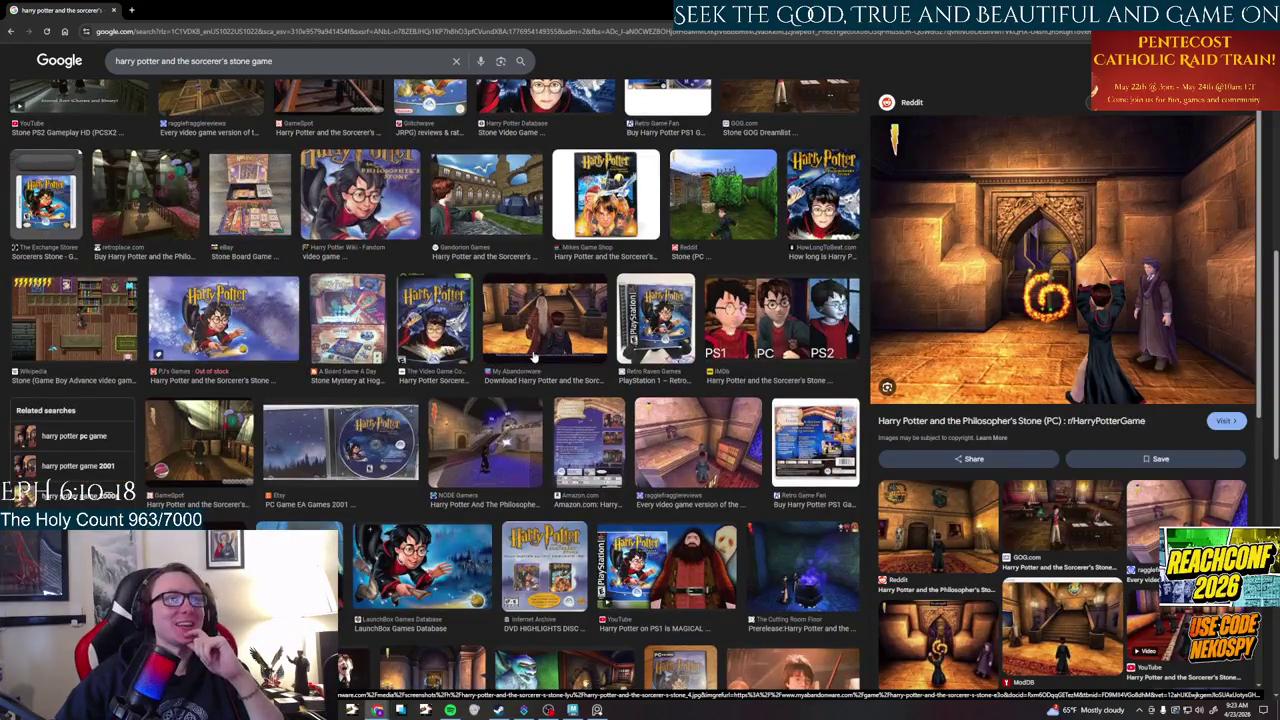
scroll(535, 357, down, 2)
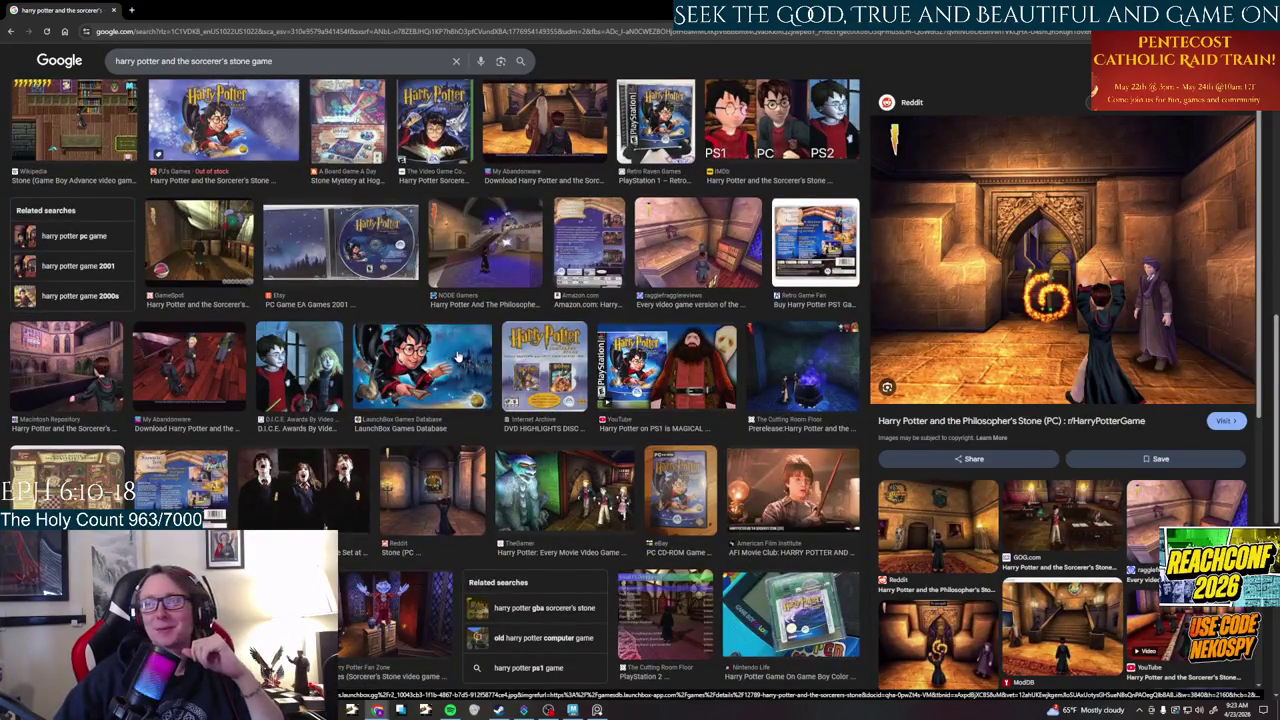
scroll(458, 355, down, 2)
scroll(458, 355, down, 1)
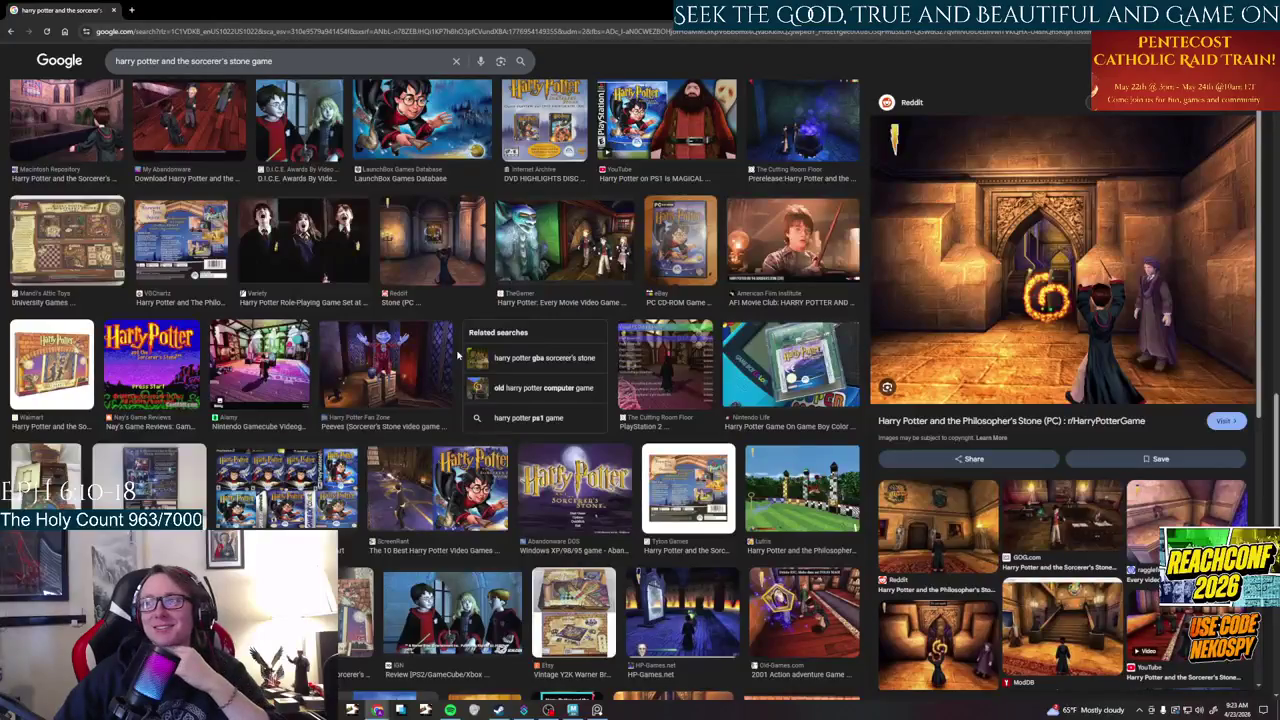
scroll(458, 355, up, 3)
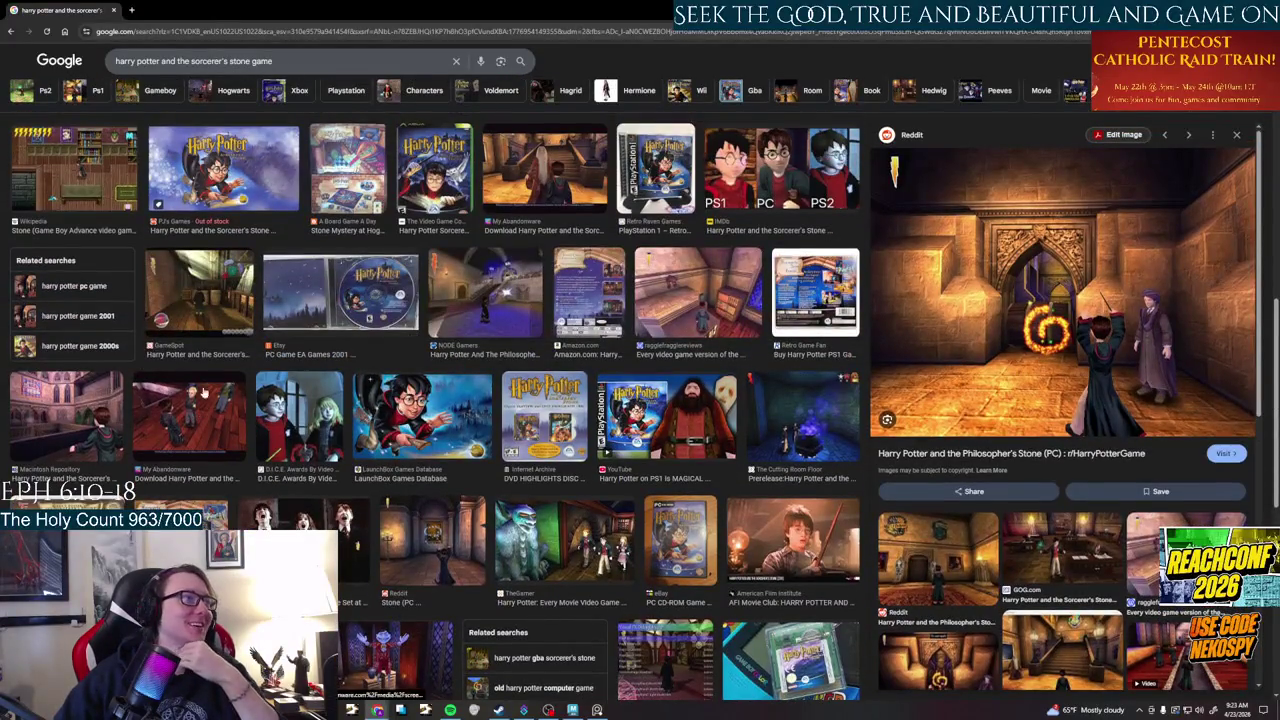
click(222, 402)
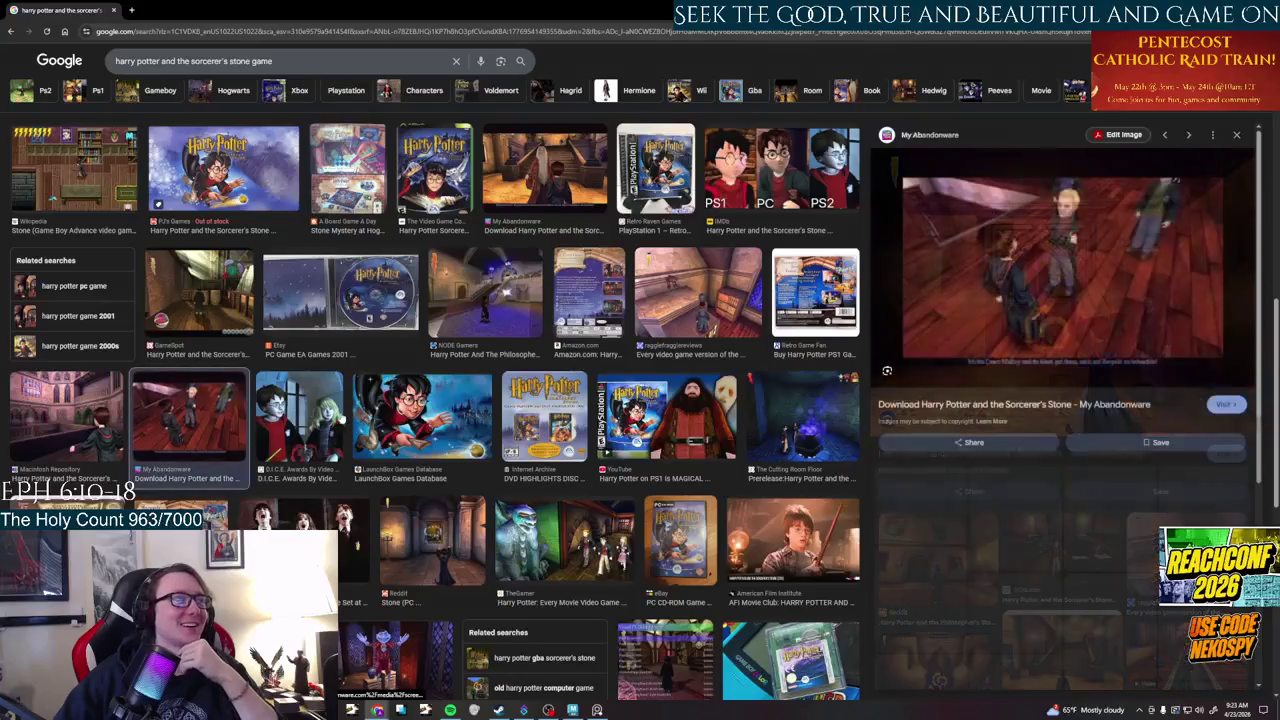
click(300, 415)
- Preview the red-room Gandorion, Computer Games for Me and Windows 10 cover images
scroll(300, 410, down, 2)
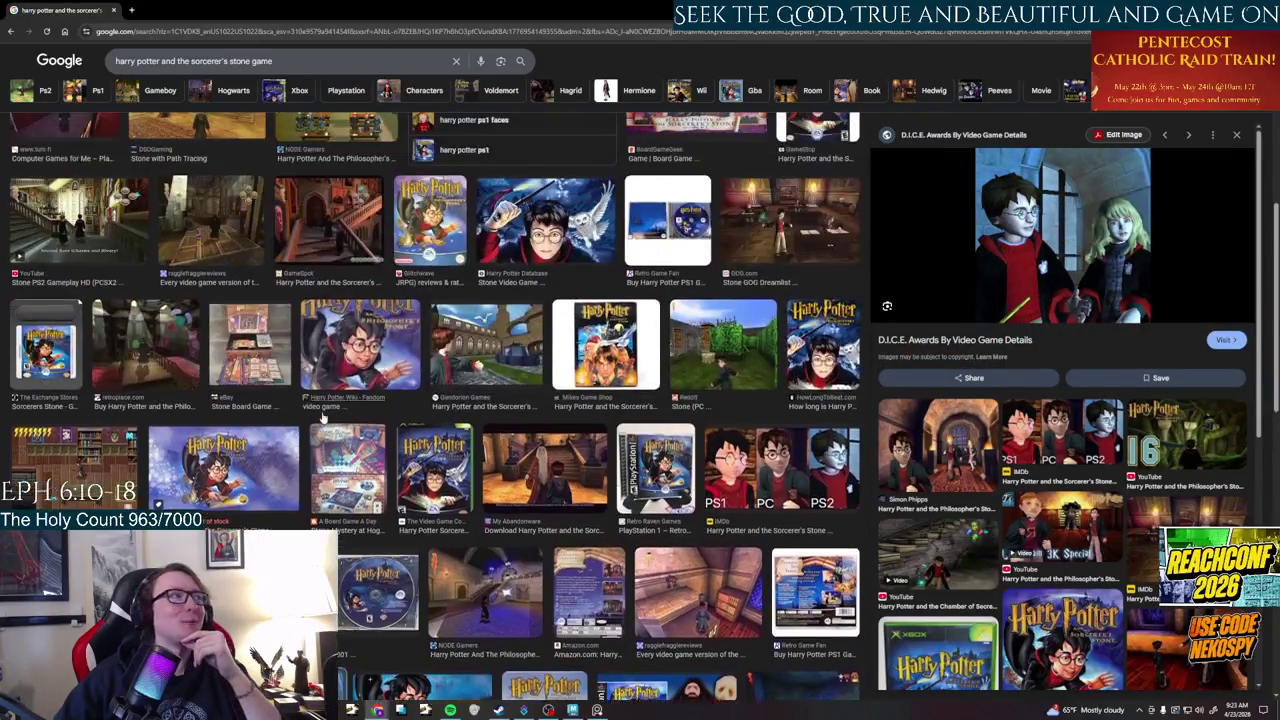
scroll(300, 410, down, 1)
click(103, 234)
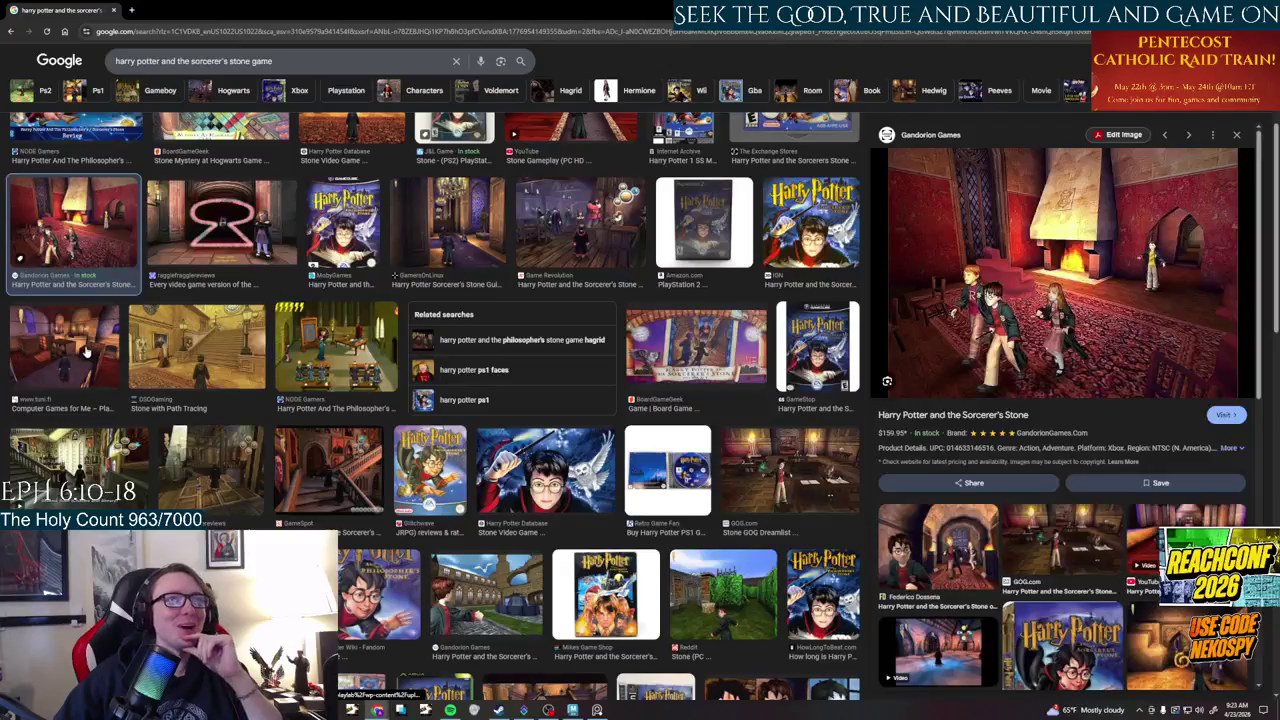
click(86, 352)
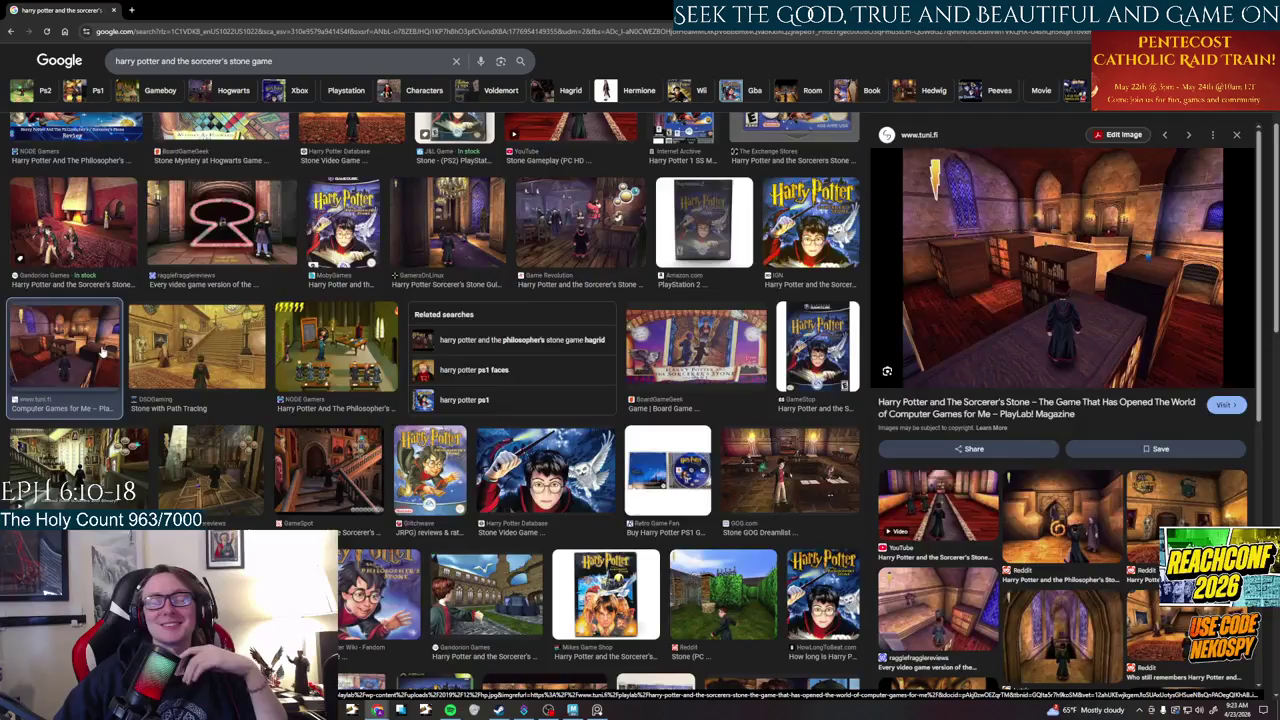
scroll(211, 345, up, 1)
scroll(211, 345, up, 2)
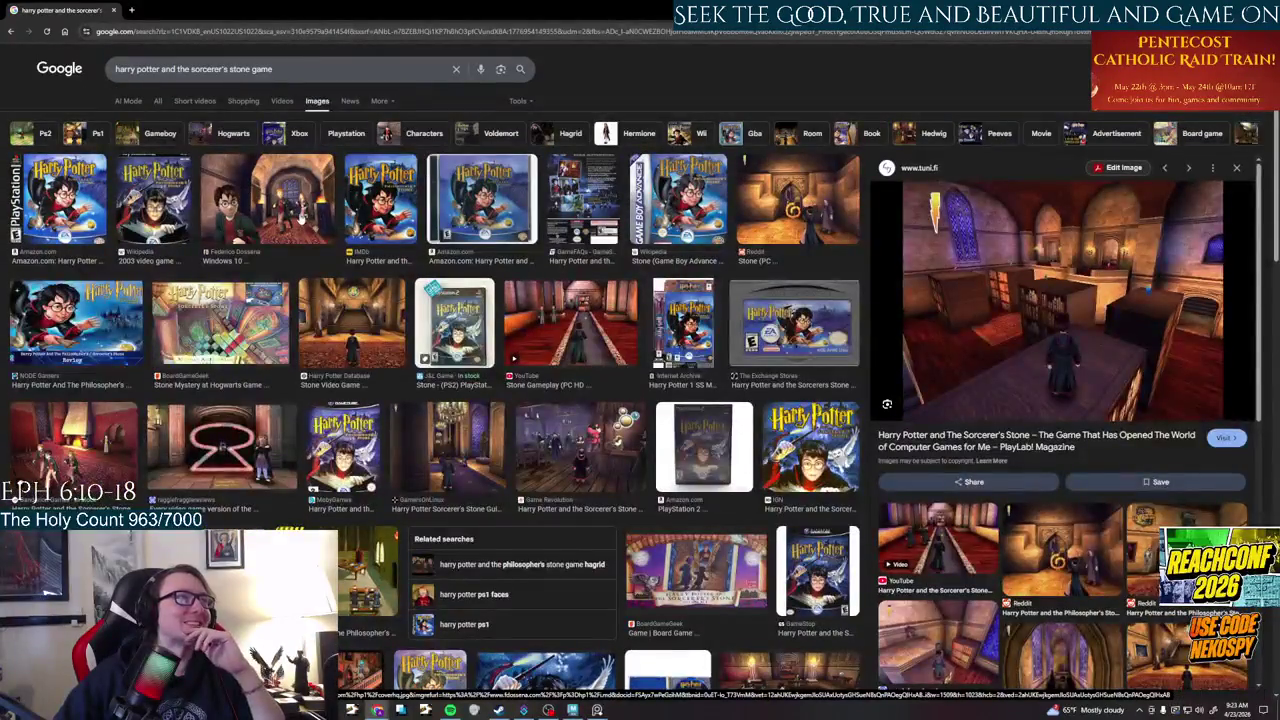
click(268, 205)
- Search 'harry potter and the sorcerer's stone game download' and open the My Abandonware result
key(alt+Left)
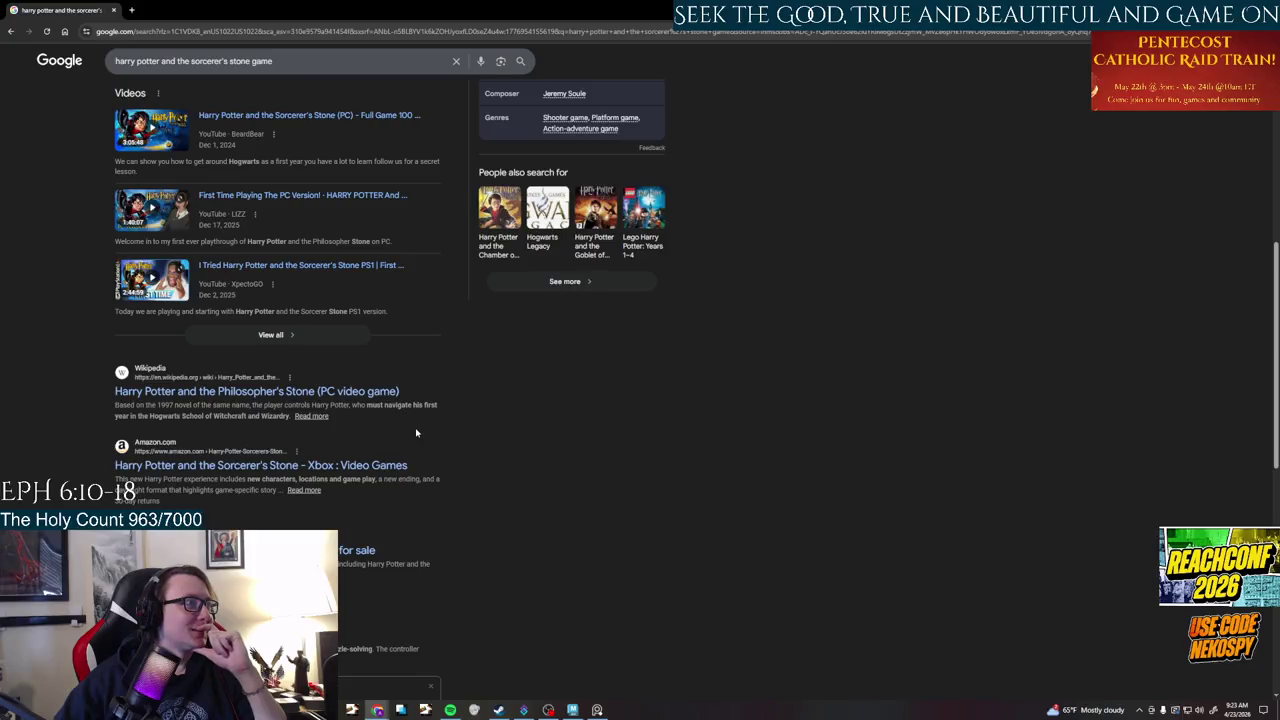
scroll(416, 432, down, 2)
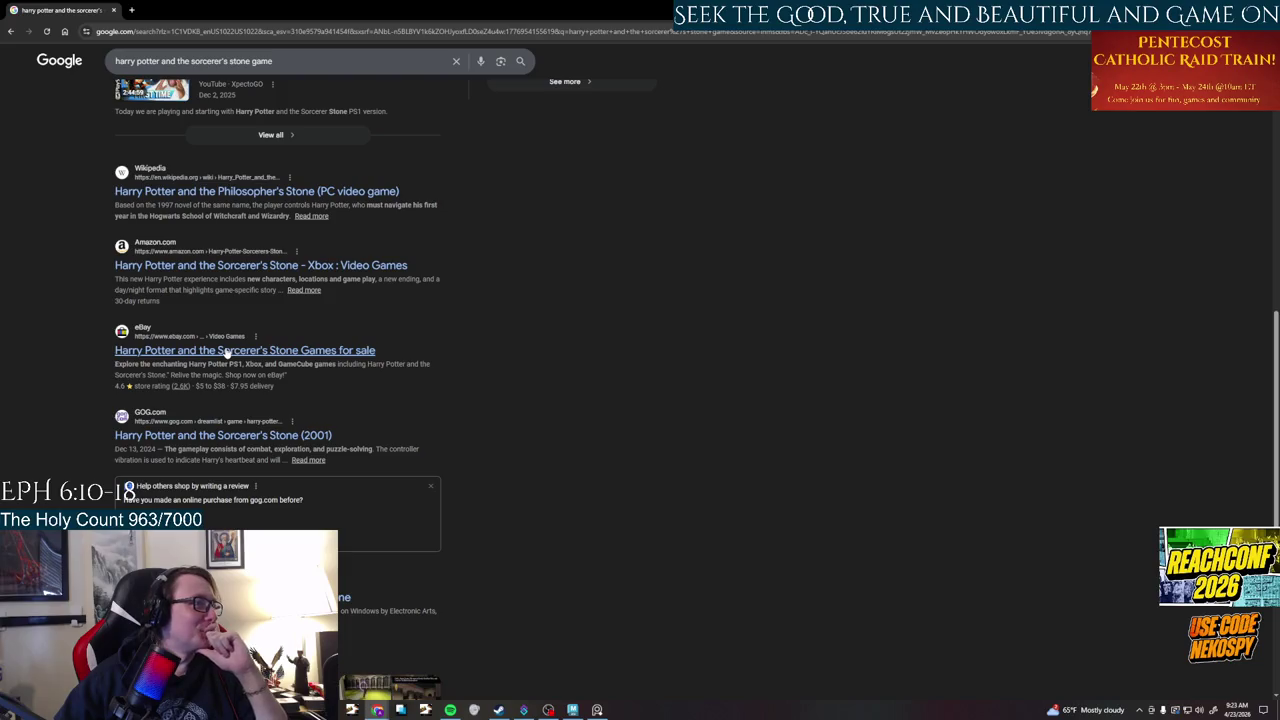
click(328, 59)
text(download)
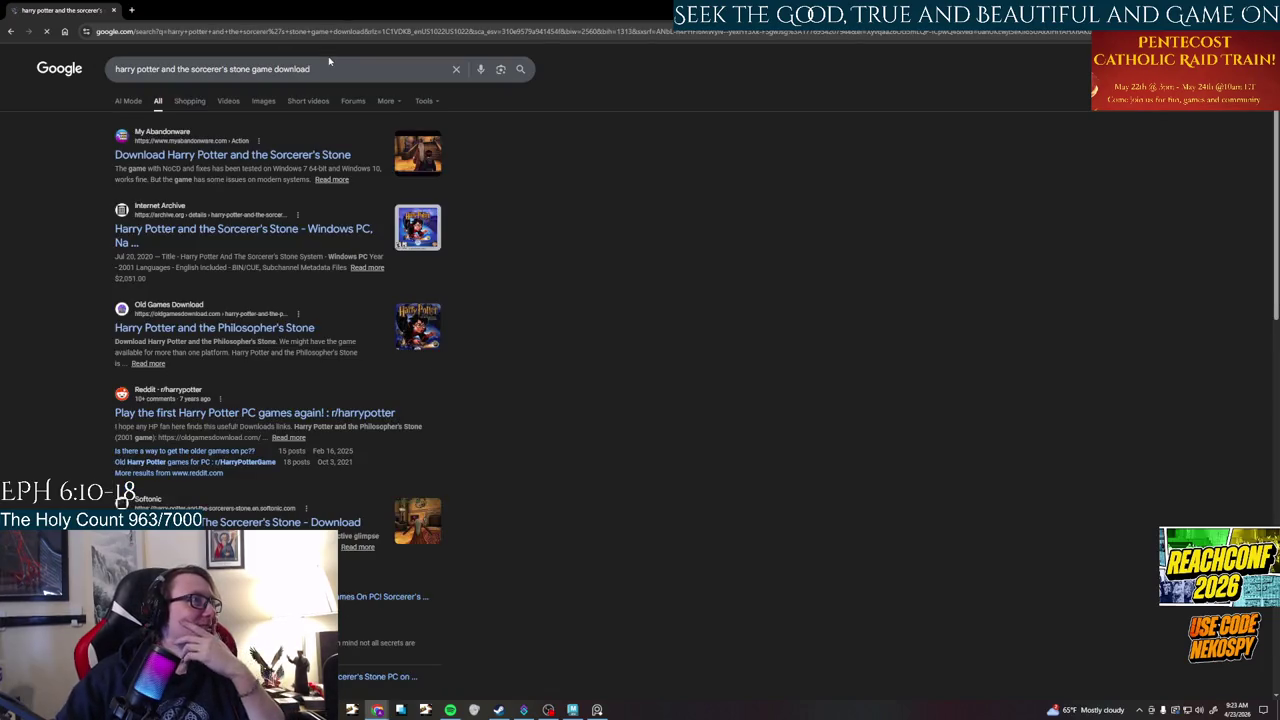
click(222, 149)
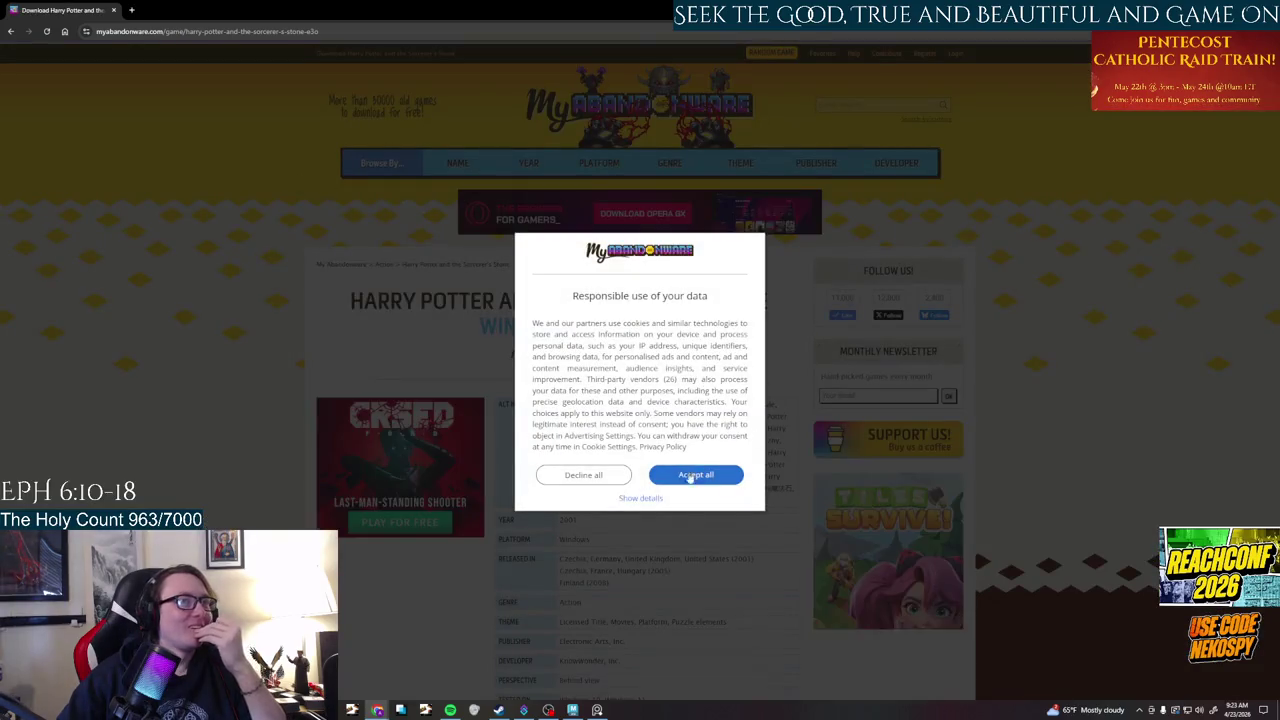
- Accept cookies, scroll the My Abandonware Sorcerer's Stone page, and go back to the results
click(690, 476)
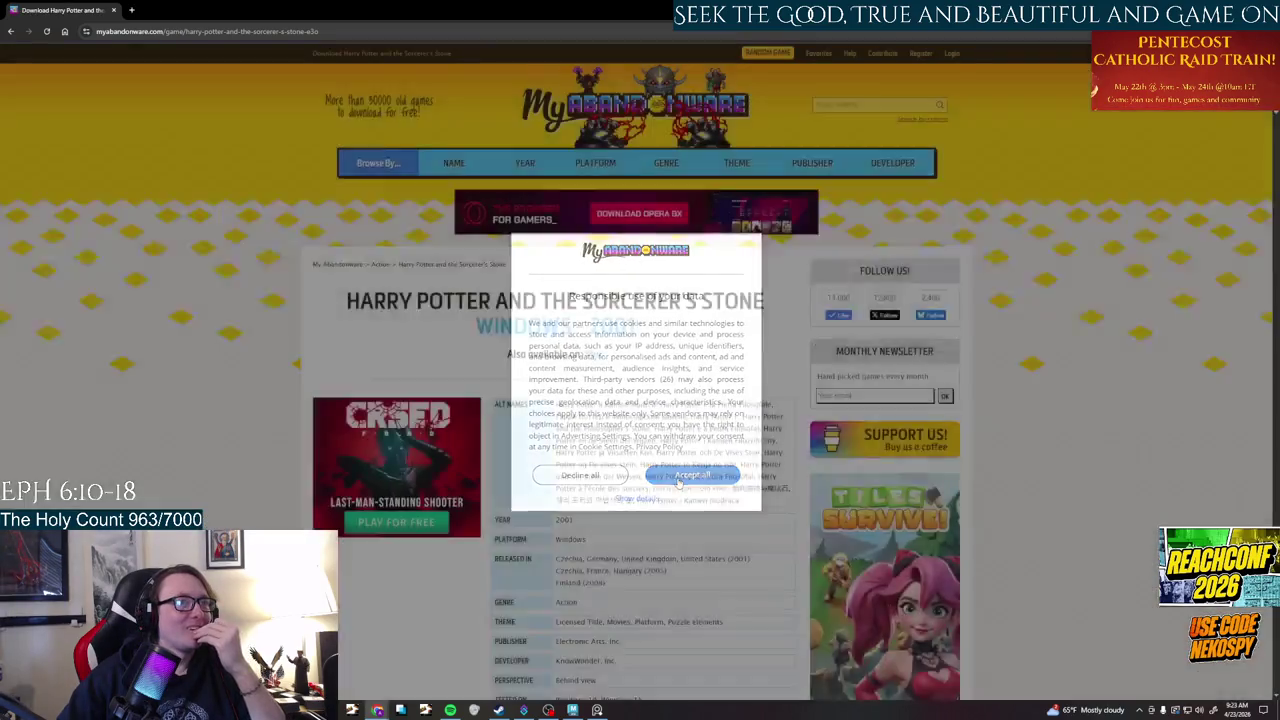
scroll(668, 437, down, 3)
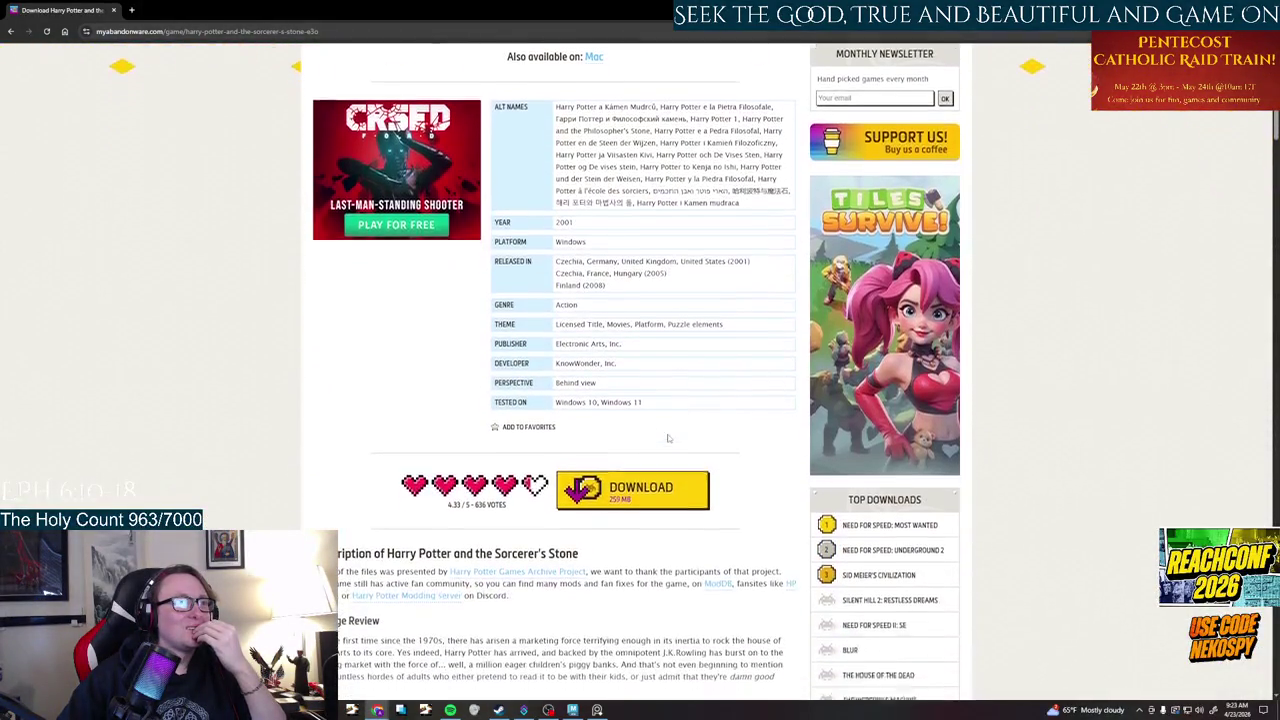
scroll(668, 437, up, 1)
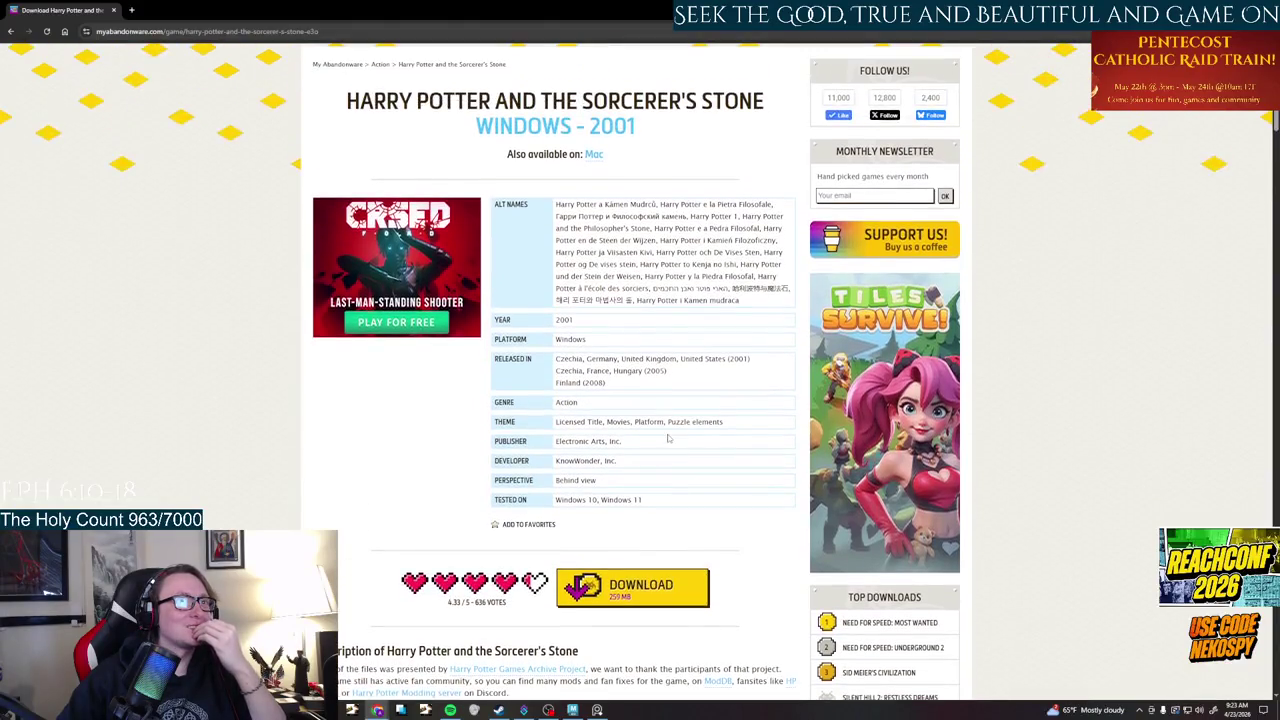
scroll(668, 295, down, 3)
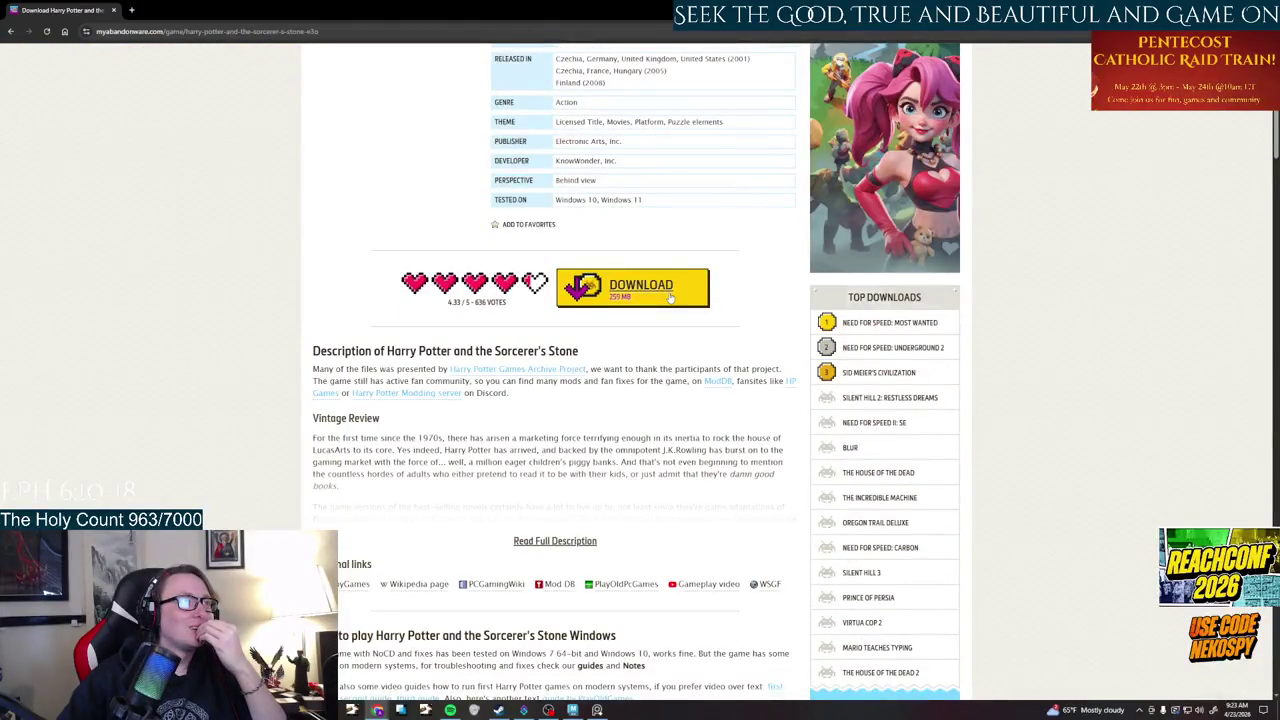
scroll(612, 257, up, 2)
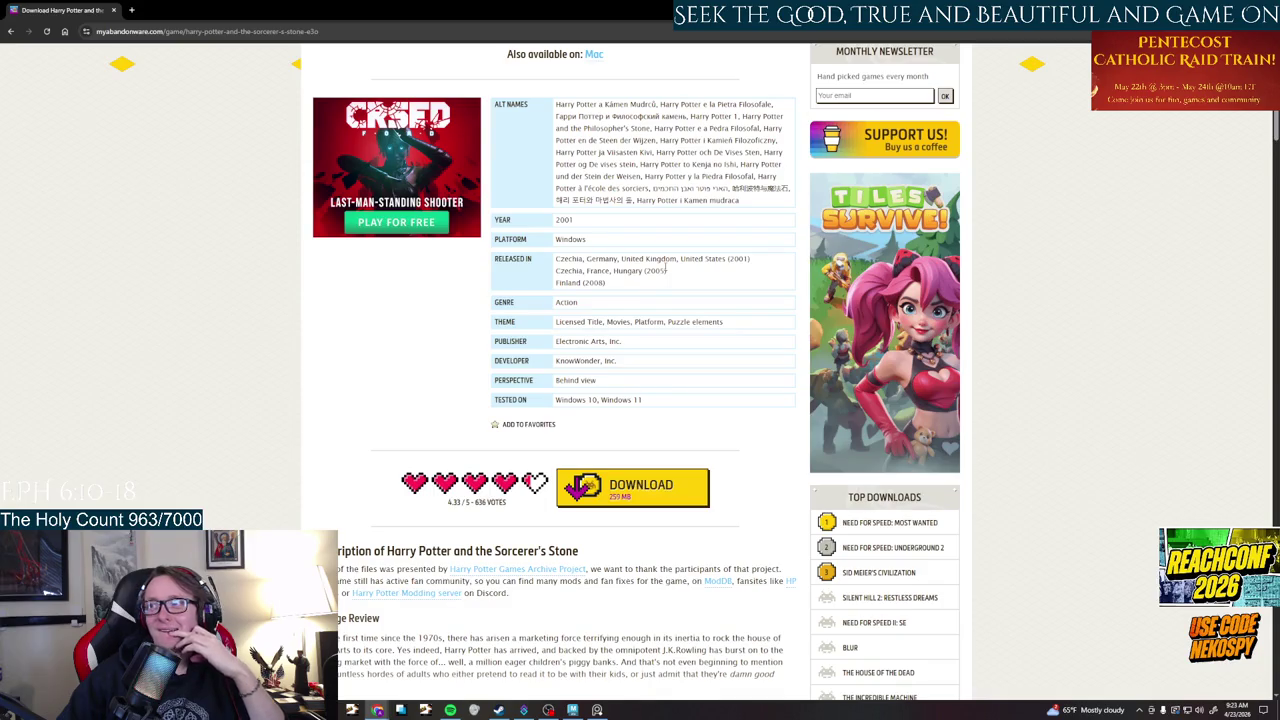
scroll(665, 268, down, 1)
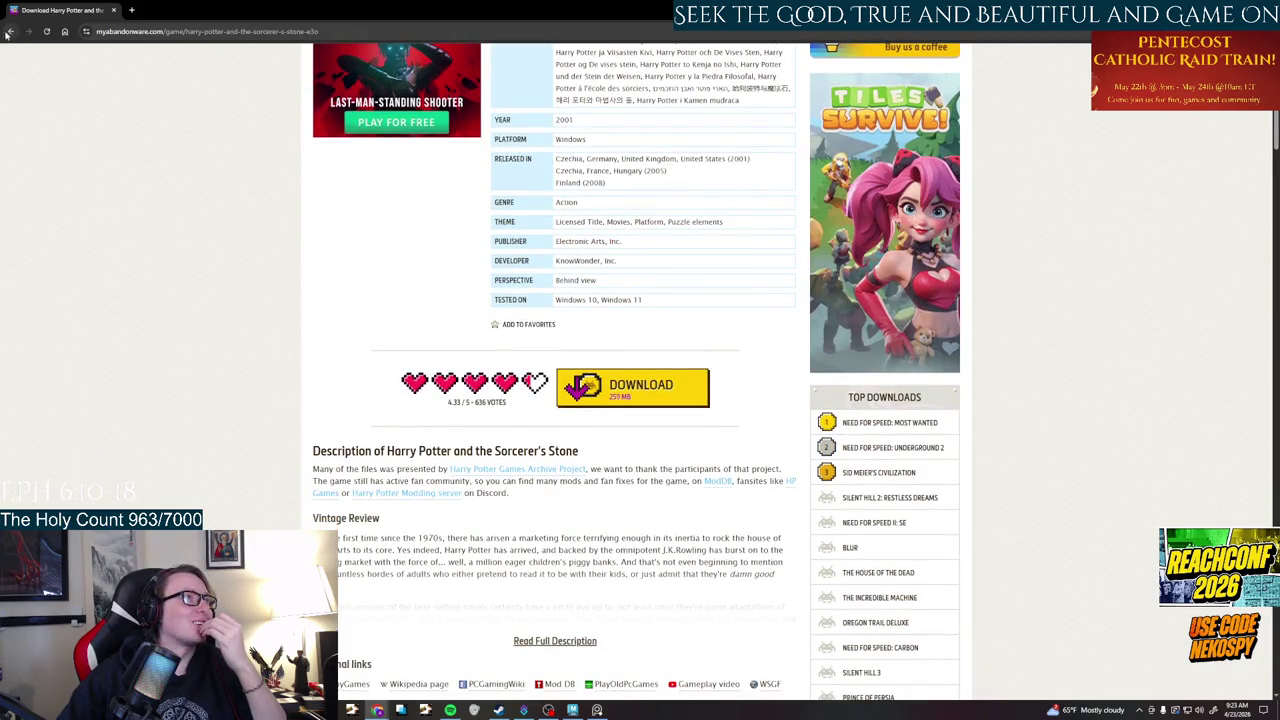
click(9, 32)
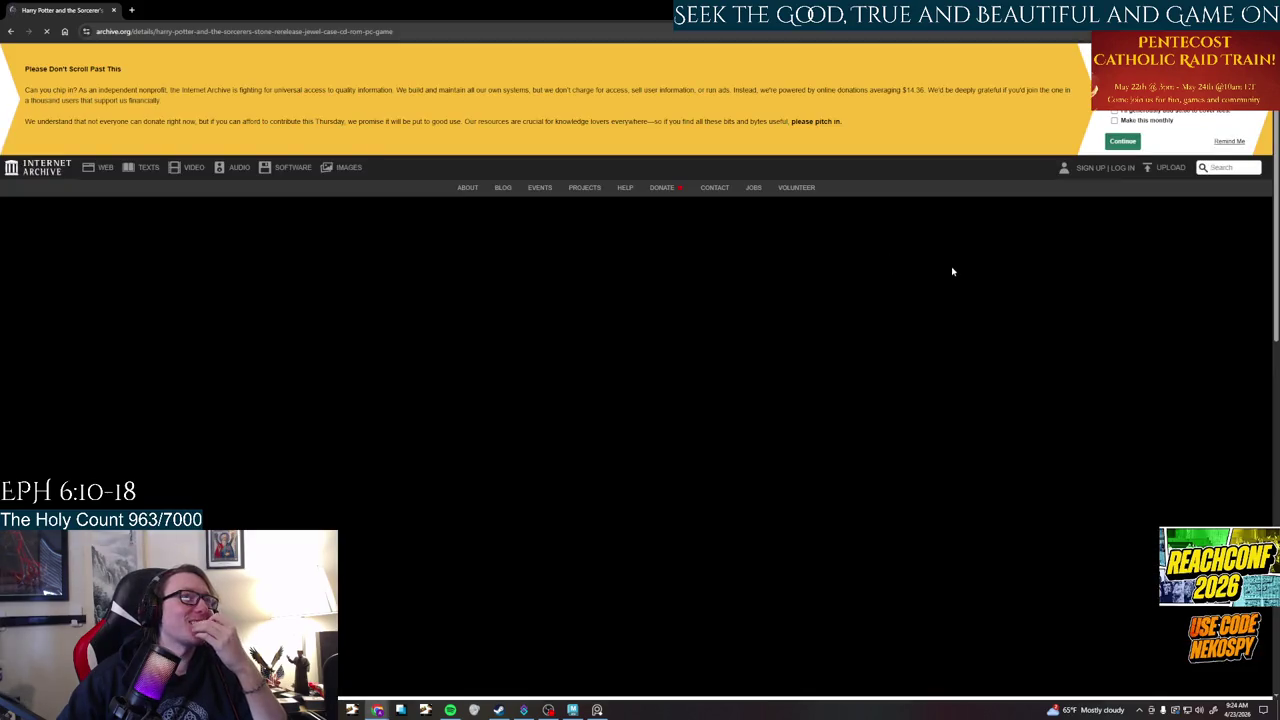
- Scroll the Internet Archive Sorcerer's Stone Windows PC rerelease (636.2M) page and its download options
scroll(940, 328, down, 3)
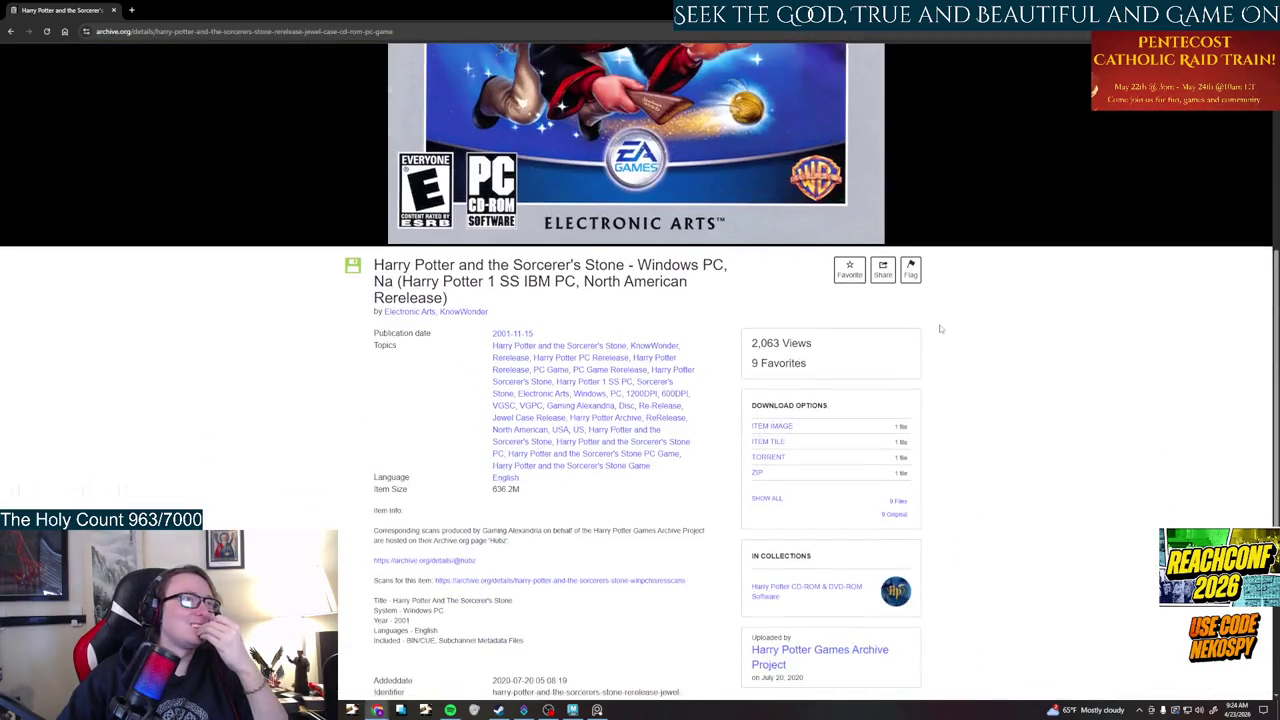
scroll(940, 328, down, 3)
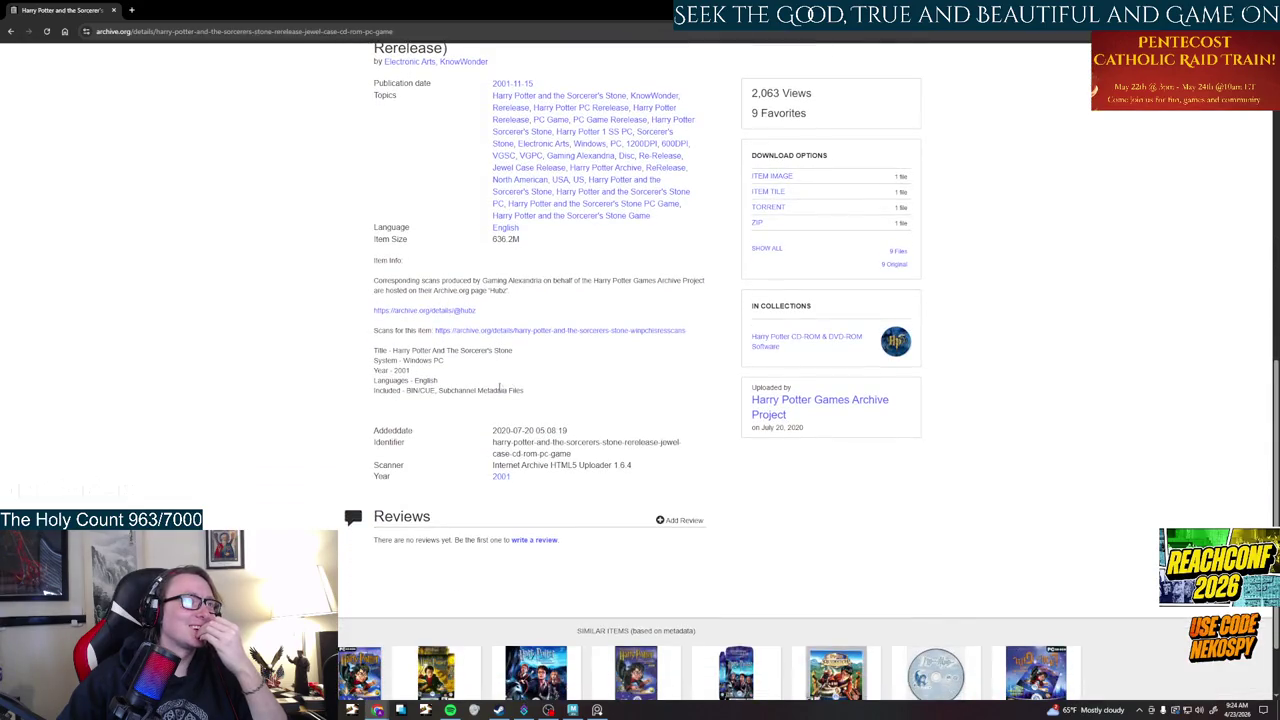
scroll(499, 388, up, 3)
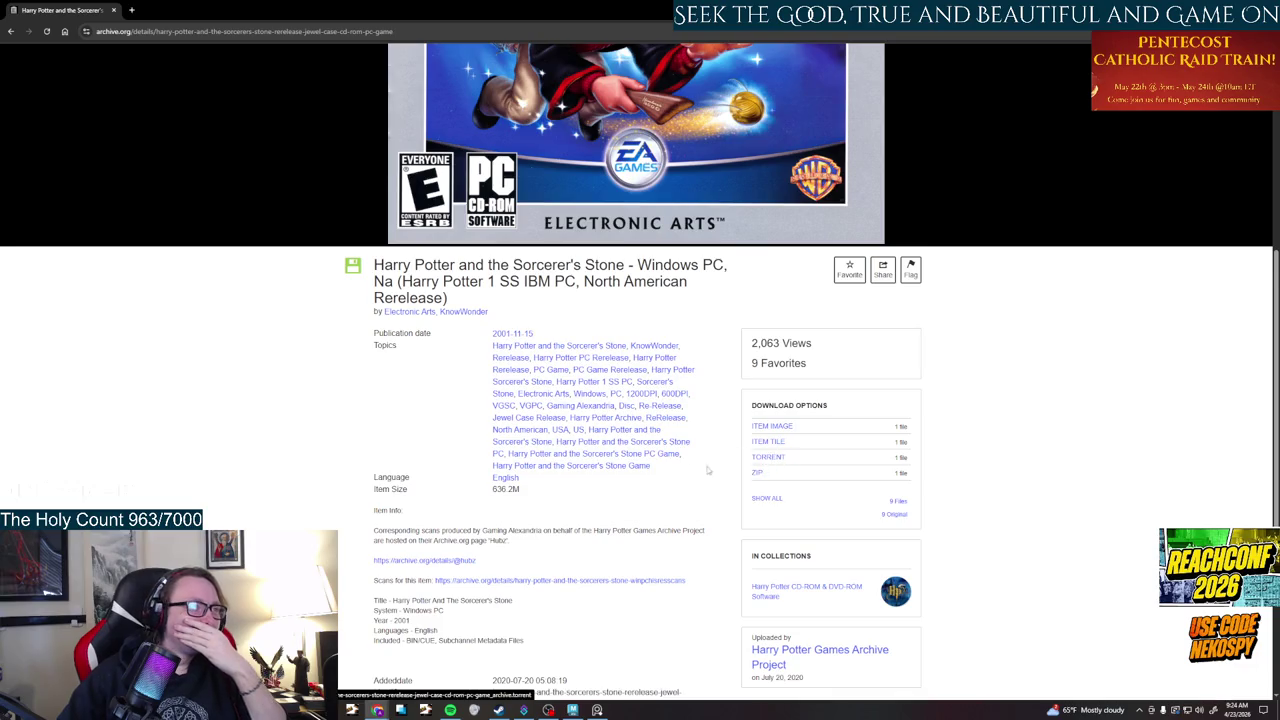
scroll(616, 469, down, 1)
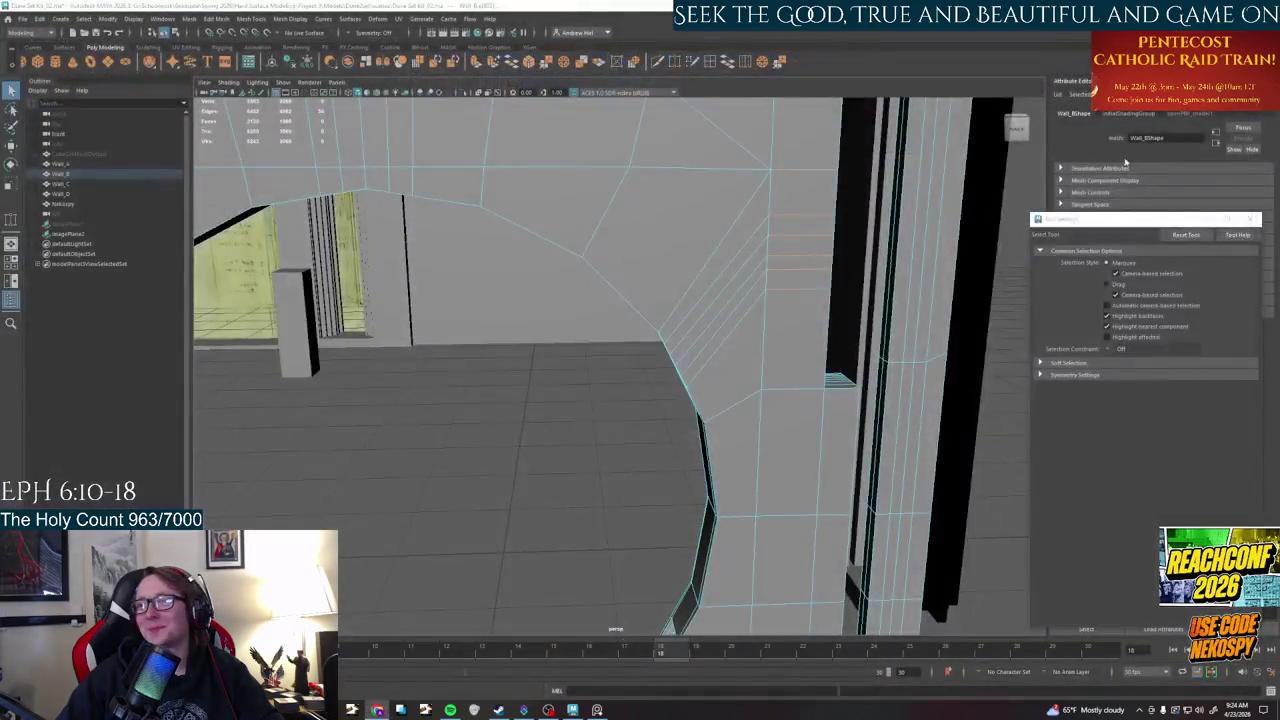
- Tumble the view through the arch opening to inspect its right inner face
scroll(776, 380, down, 3)
alt+drag(776, 380, 674, 395)
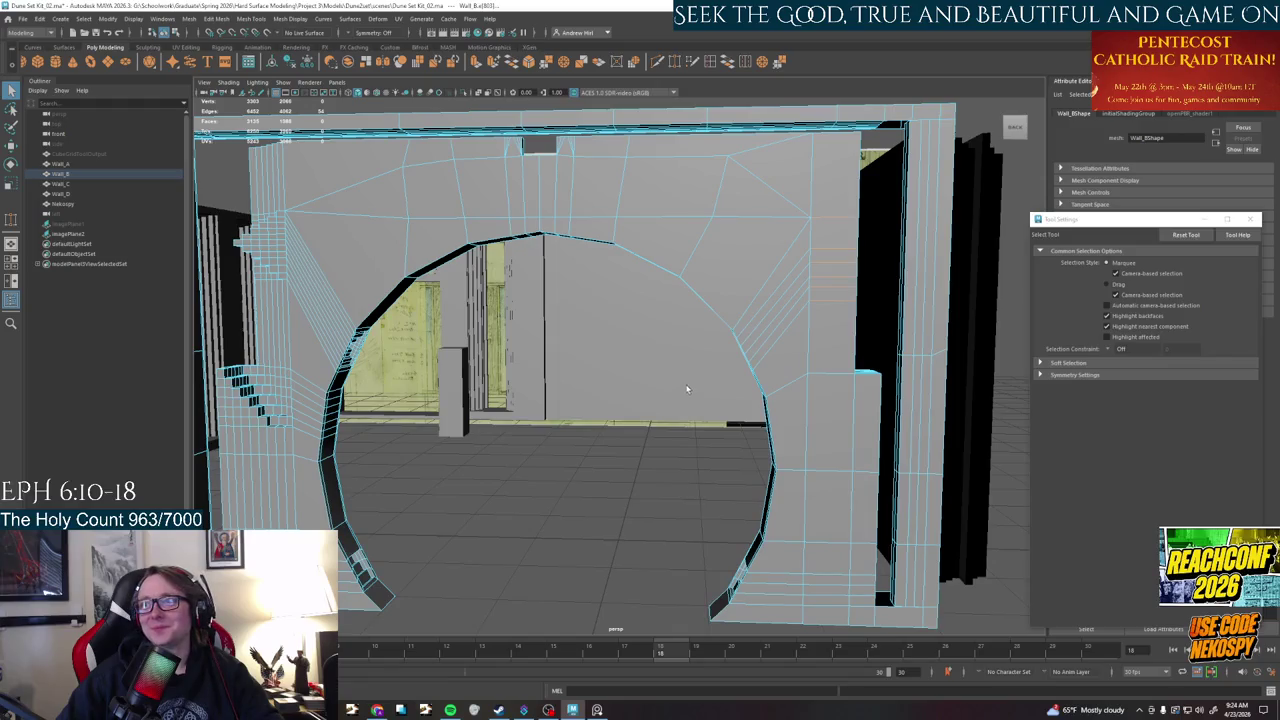
scroll(688, 389, up, 2)
scroll(766, 300, down, 2)
scroll(778, 337, down, 1)
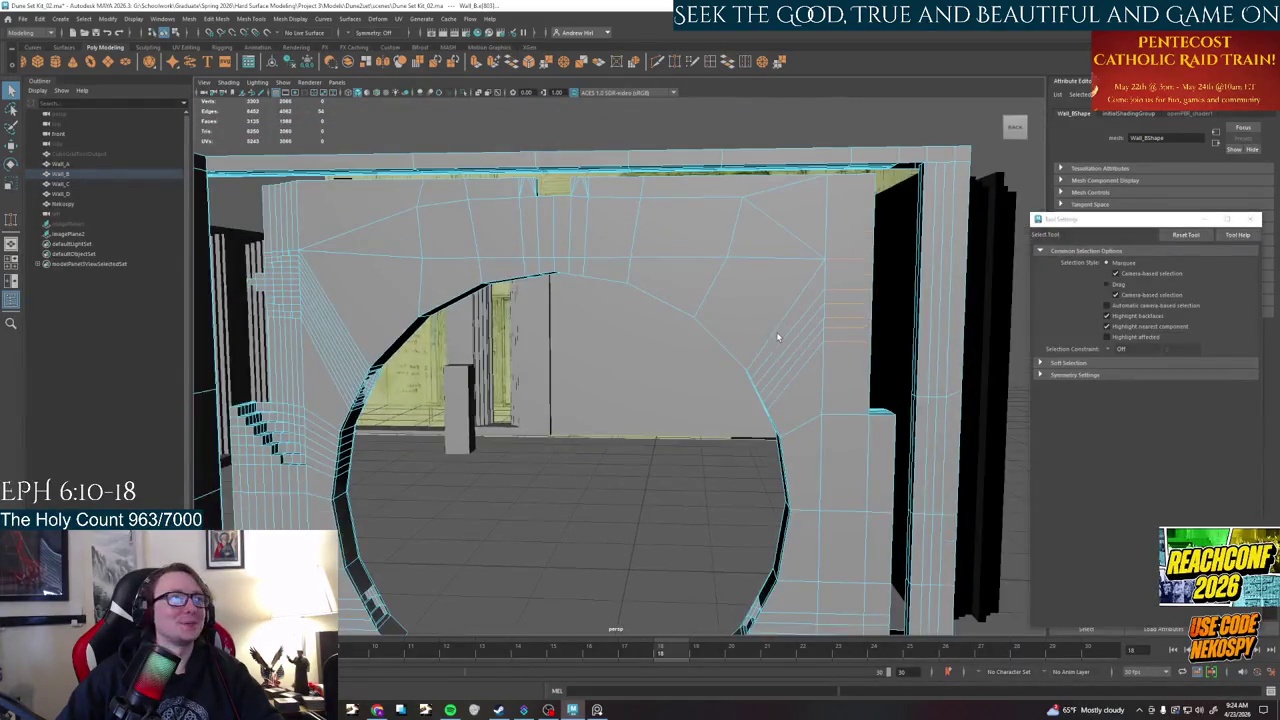
alt+drag(675, 393, 734, 393)
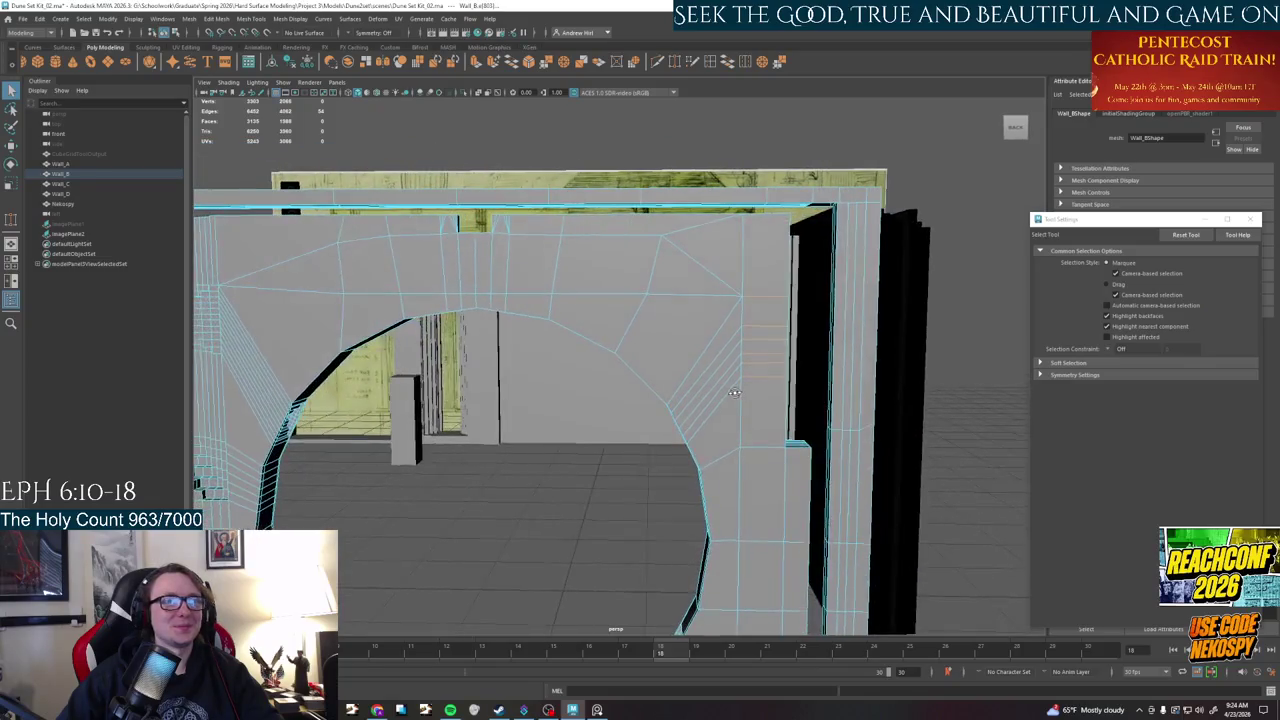
- Save the wall kit scene from the File menu and return to the browser
click(22, 19)
key(Escape)
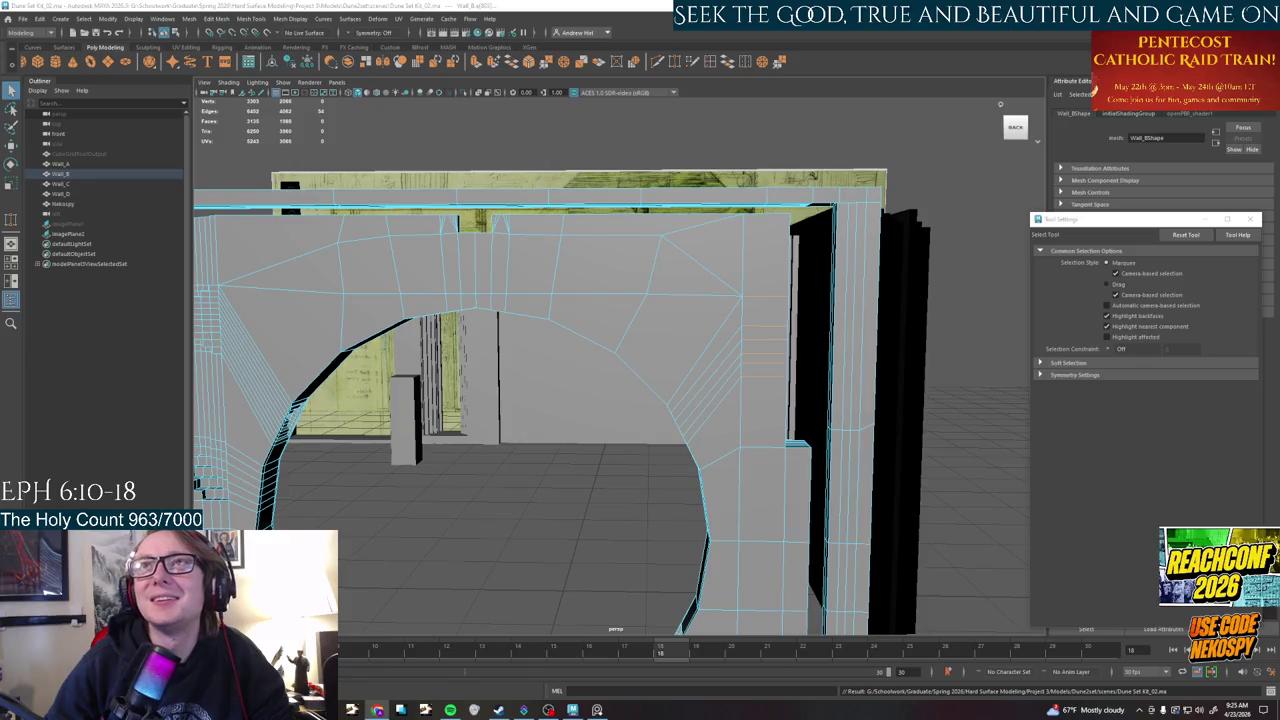
click(378, 710)
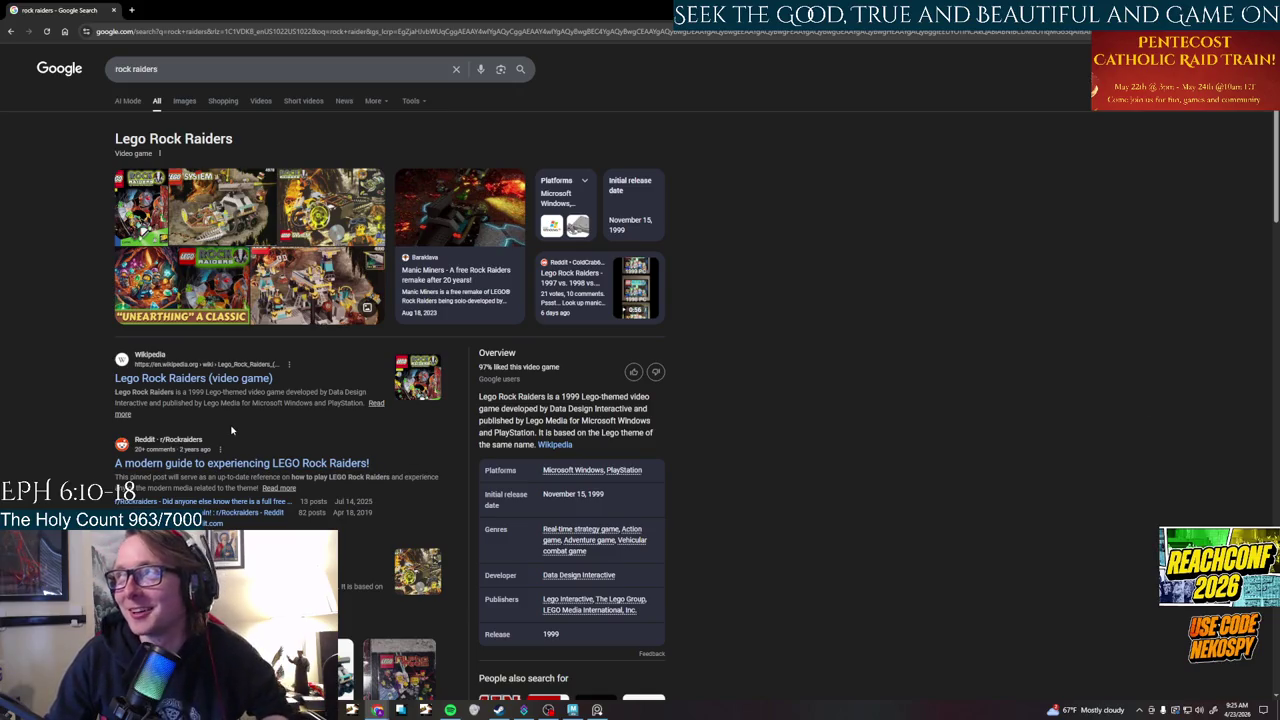
- Preview the Manic Miners and LEGO Rock Raiders GOG images, then search 'rock raiders game'
click(180, 102)
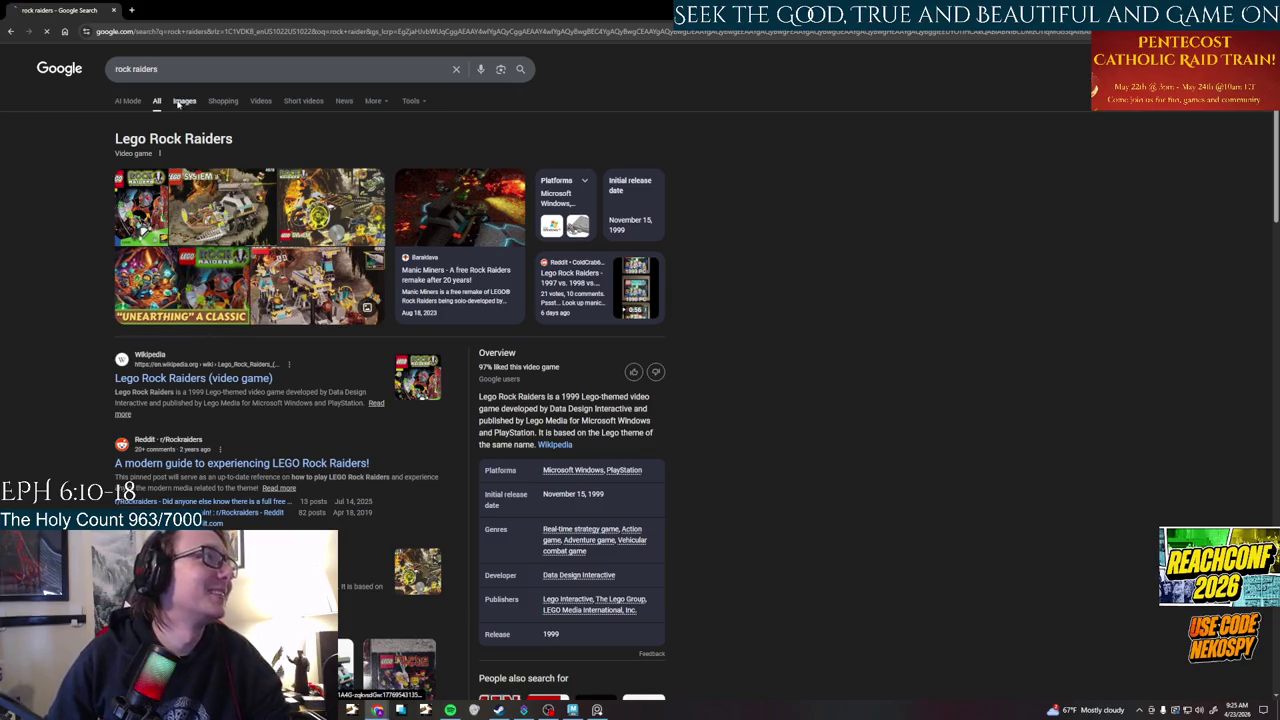
click(680, 343)
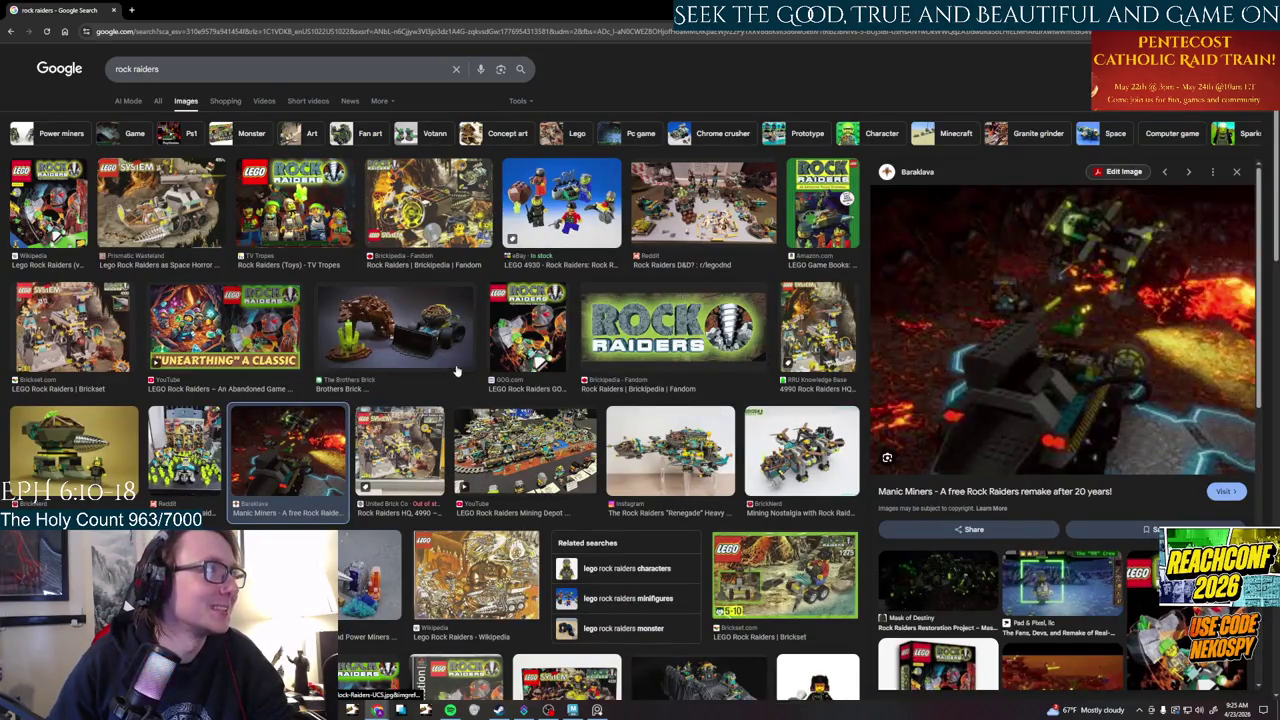
click(535, 348)
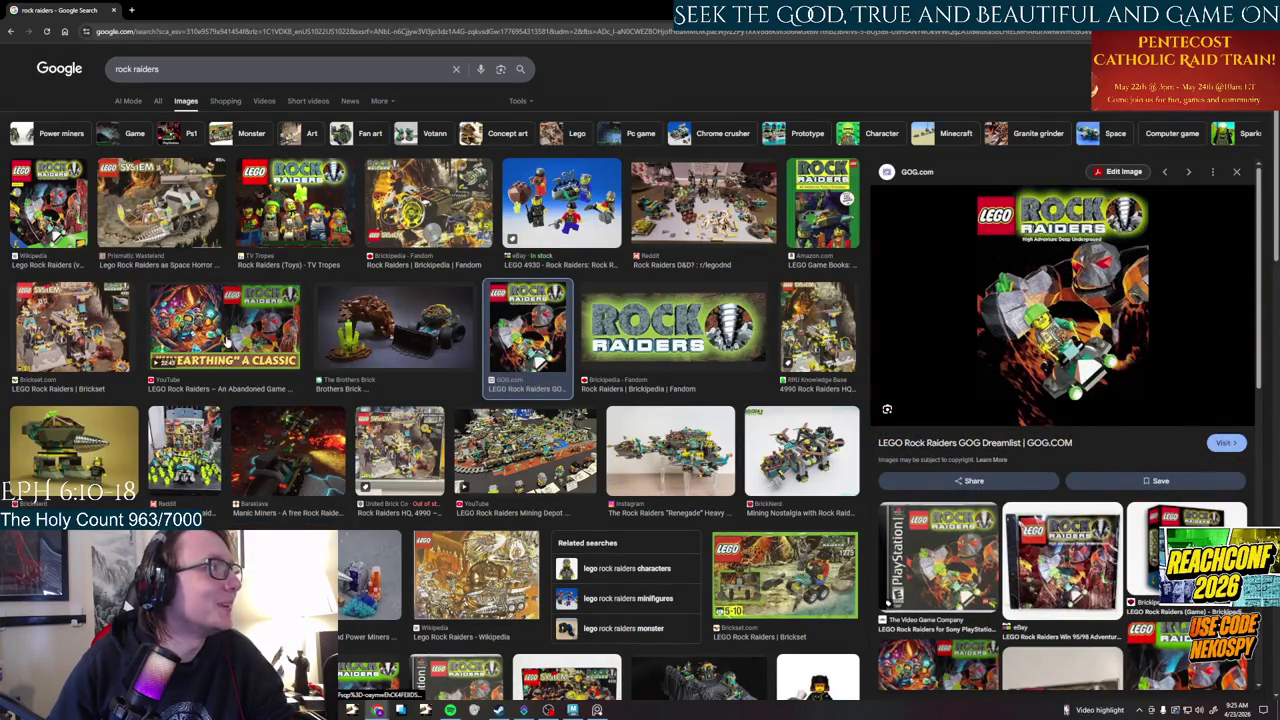
click(202, 69)
text(game)
key(Return)
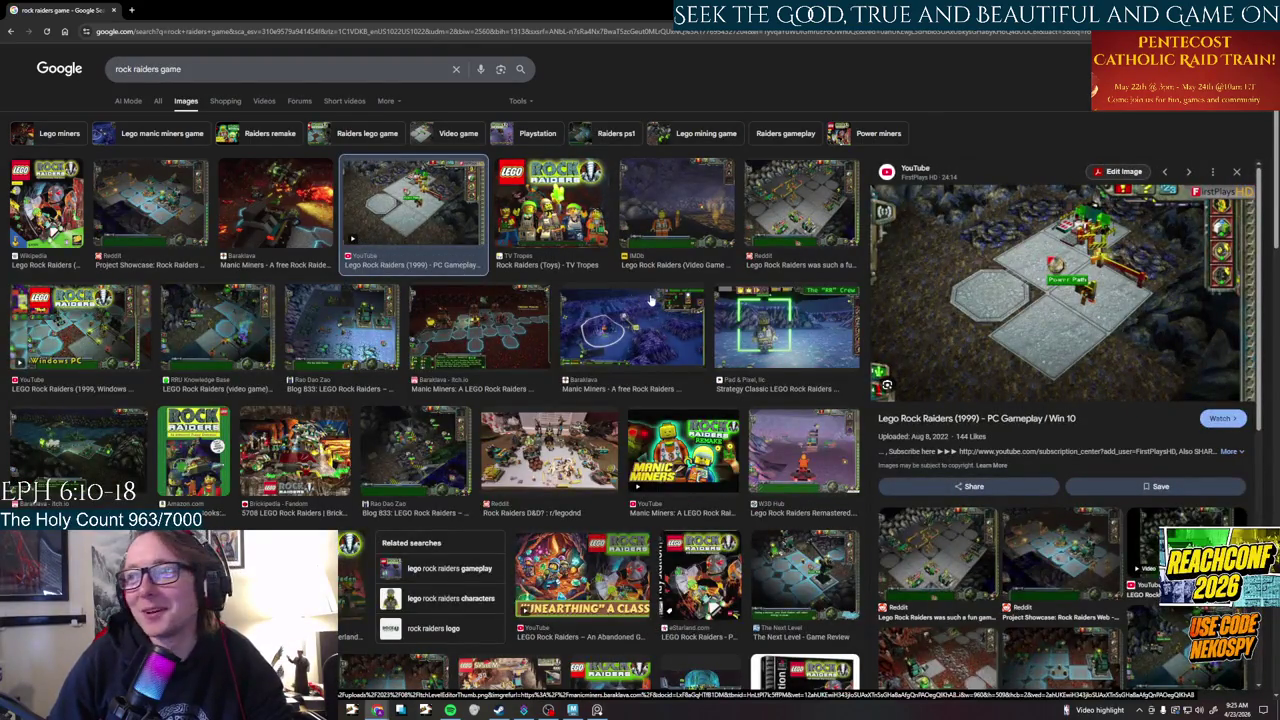
- Preview the RR crew, Manic Miners, Reddit D&D, Baraklava and Rao Dao Zao blog images
click(722, 320)
click(670, 345)
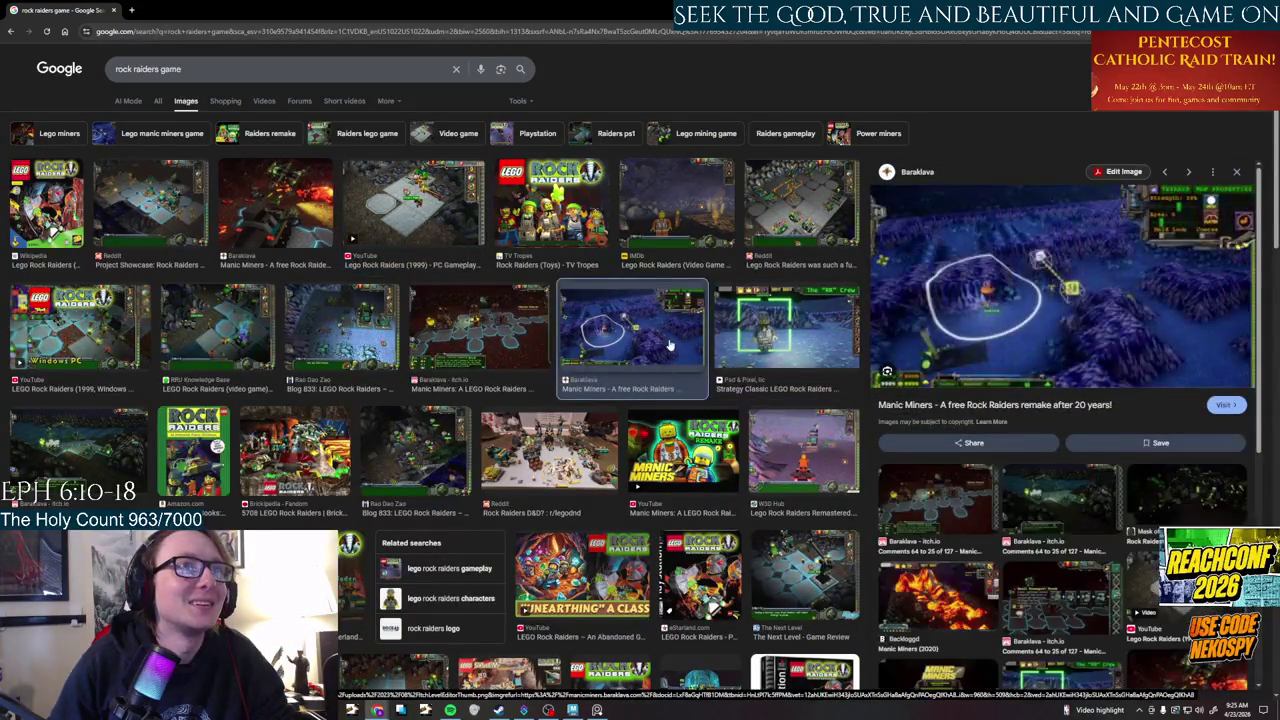
click(806, 456)
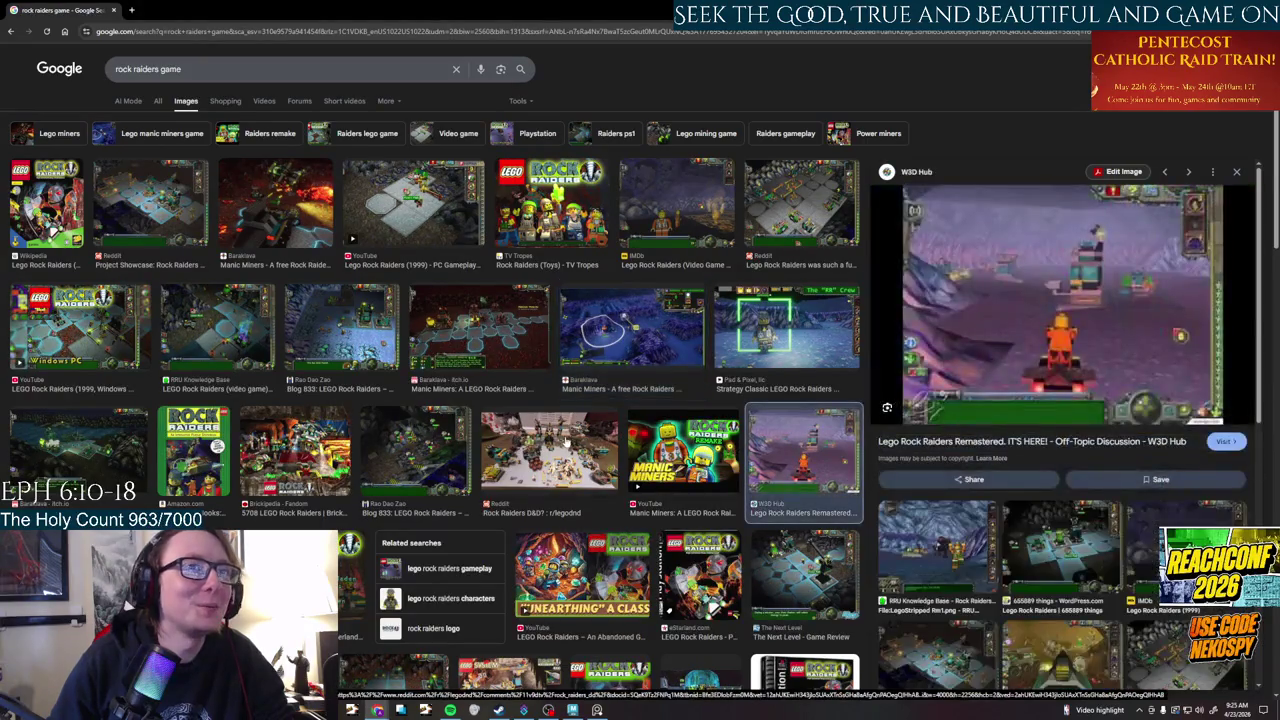
click(601, 432)
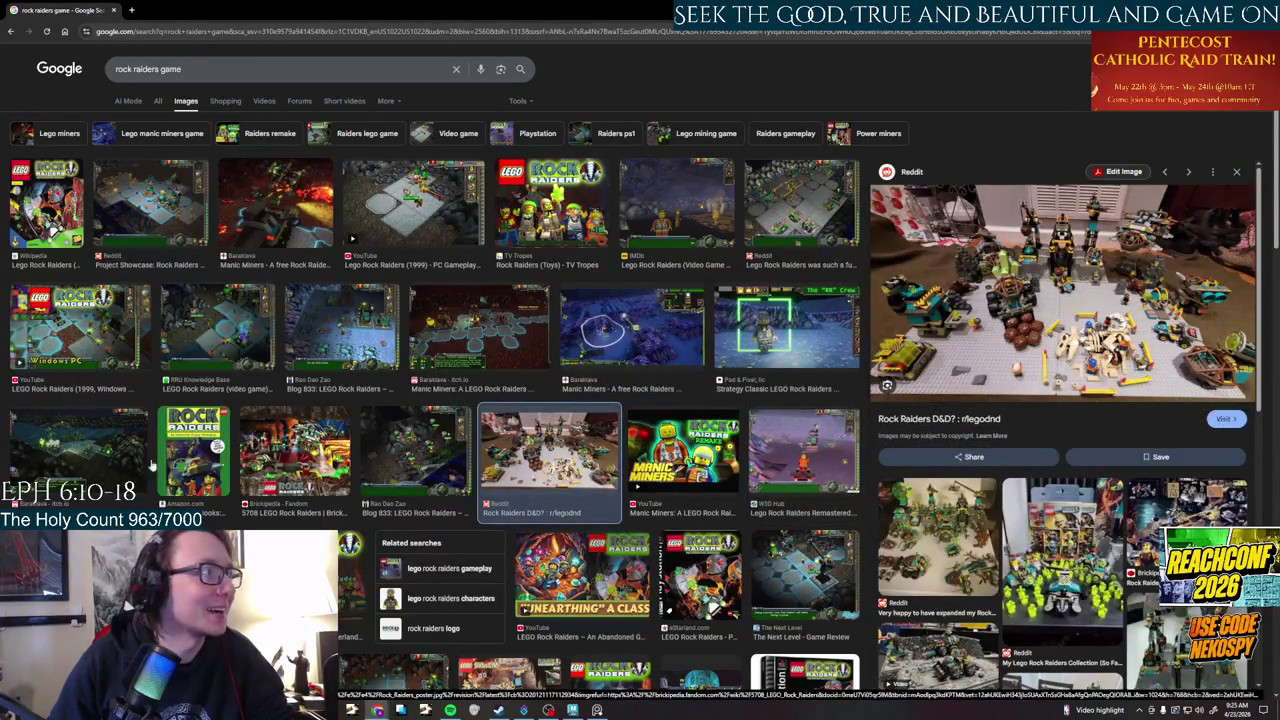
click(80, 450)
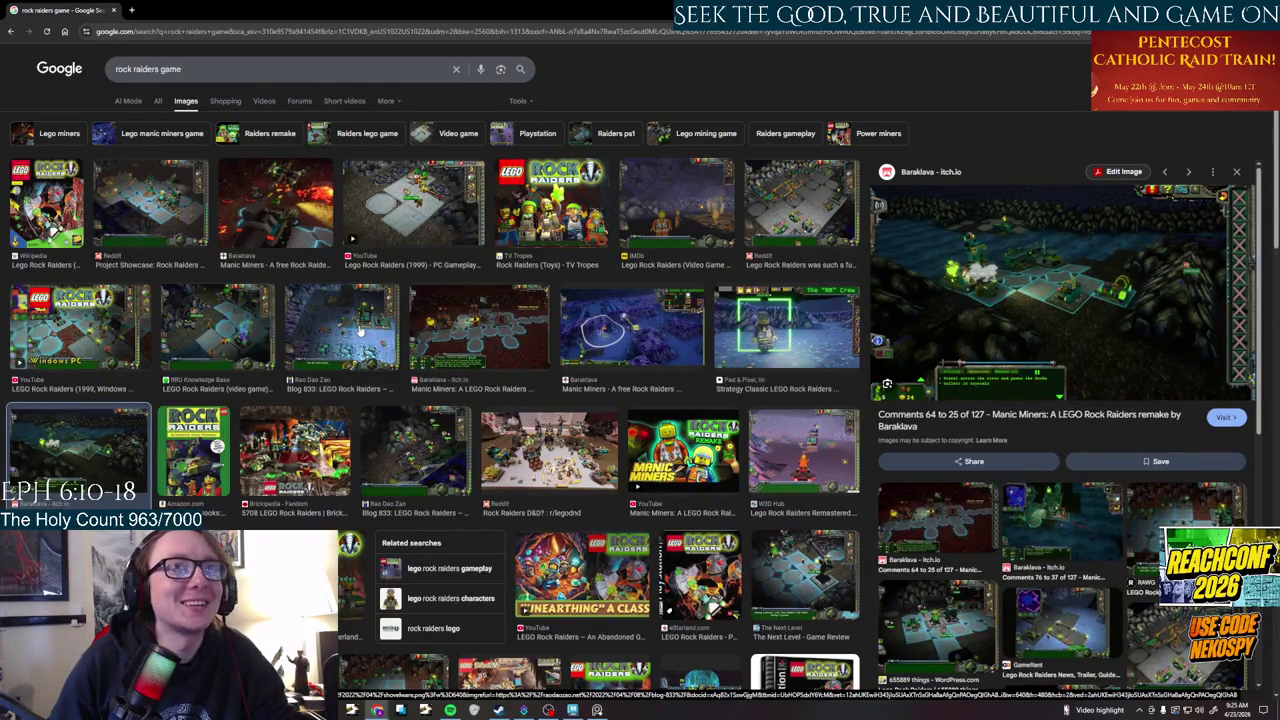
click(360, 331)
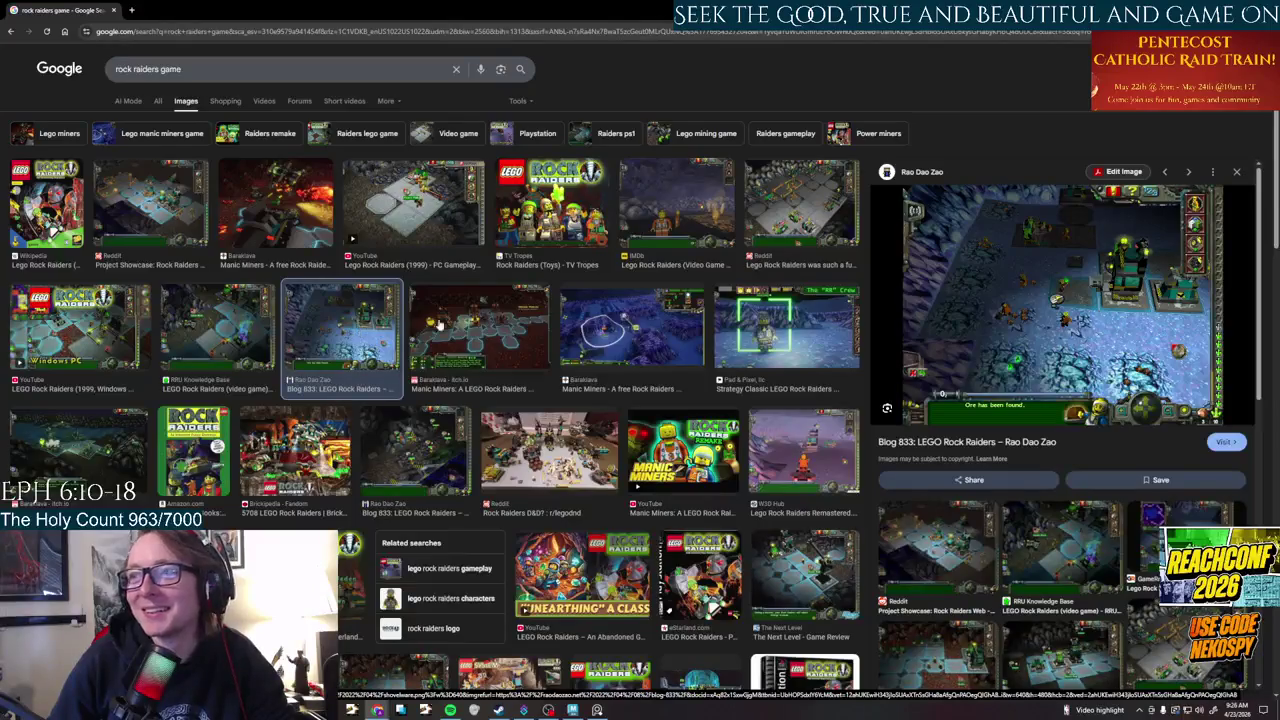
key(slash)
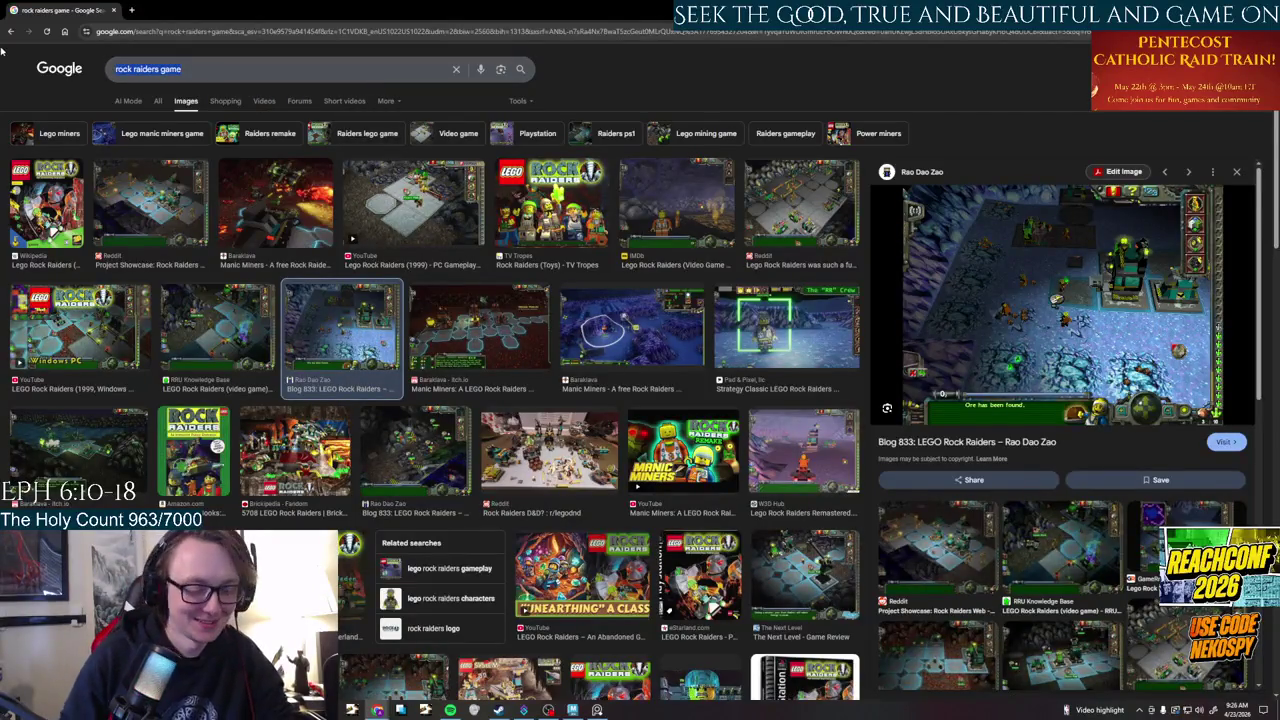
- Search 'lego island' and preview the Kotaku, Wikipedia and Stackexchange images
text(lego islan)
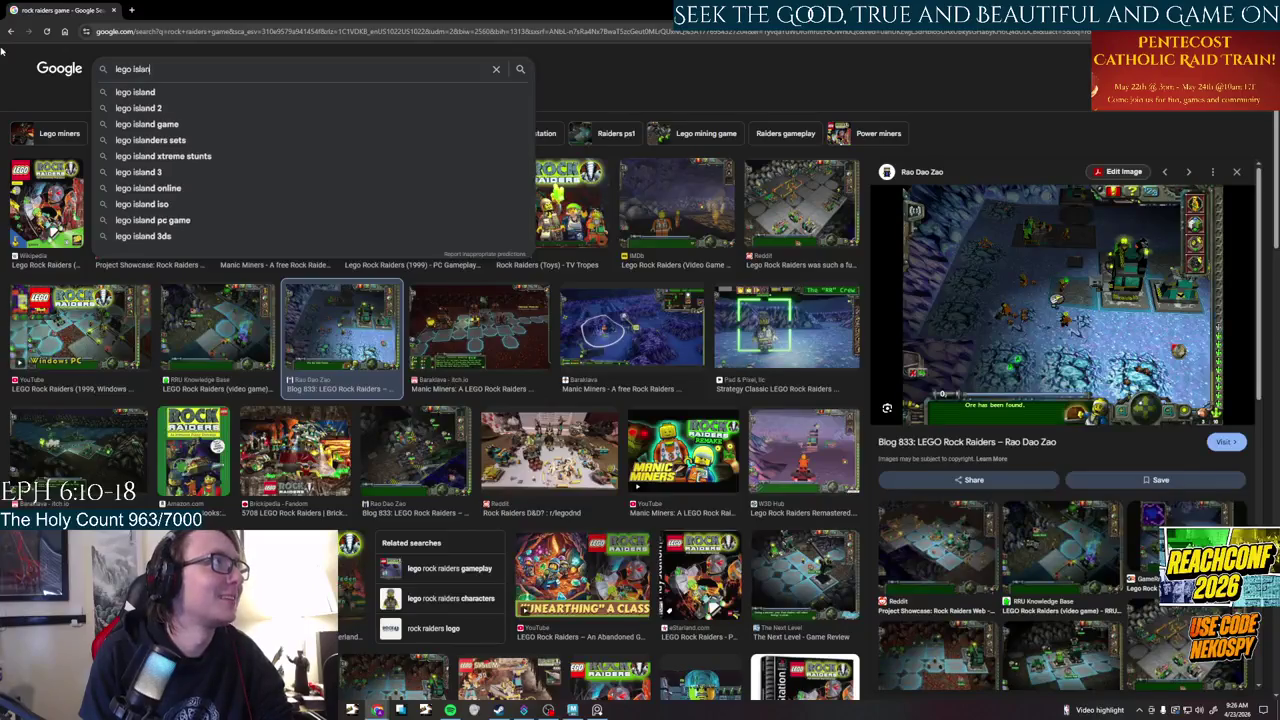
text(d)
key(Return)
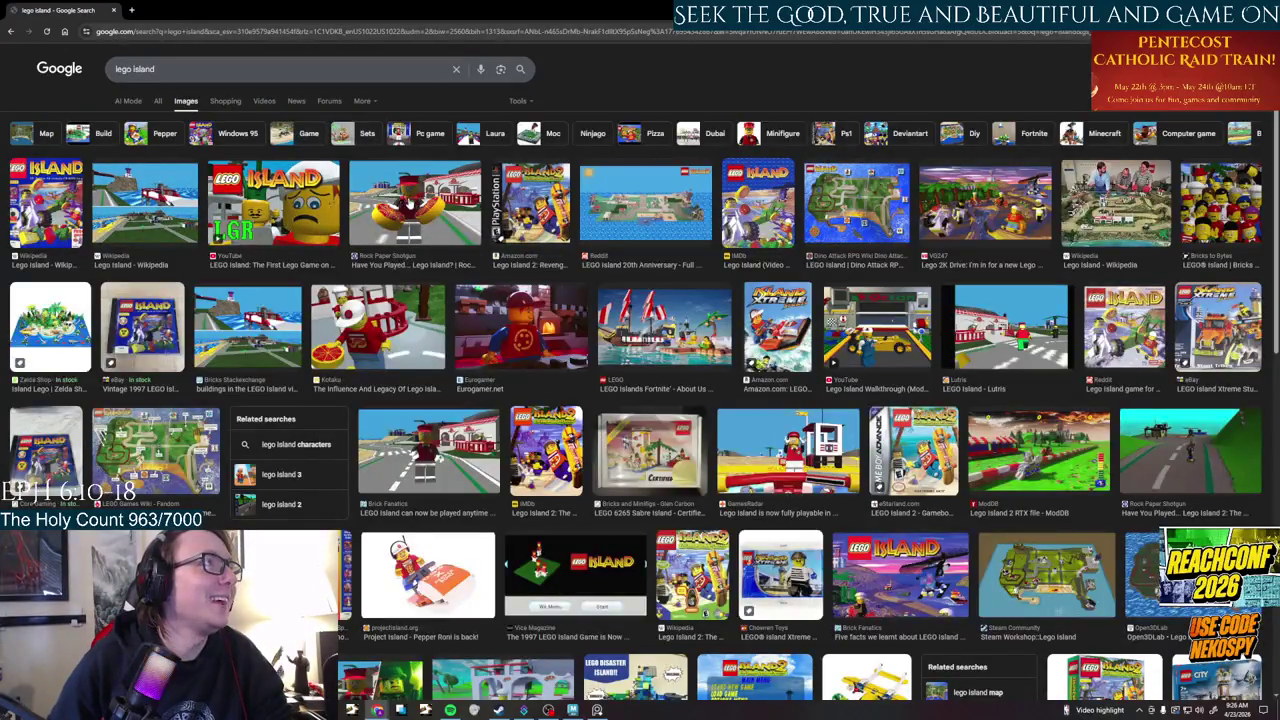
click(378, 330)
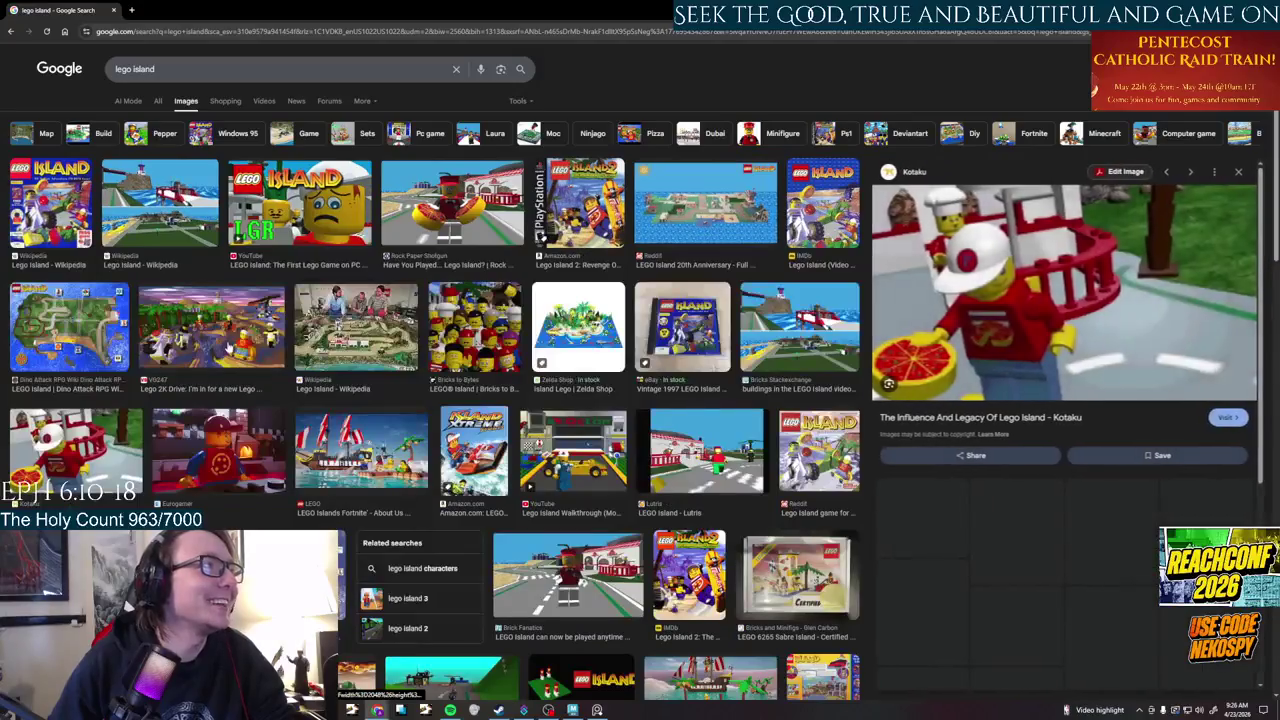
click(189, 211)
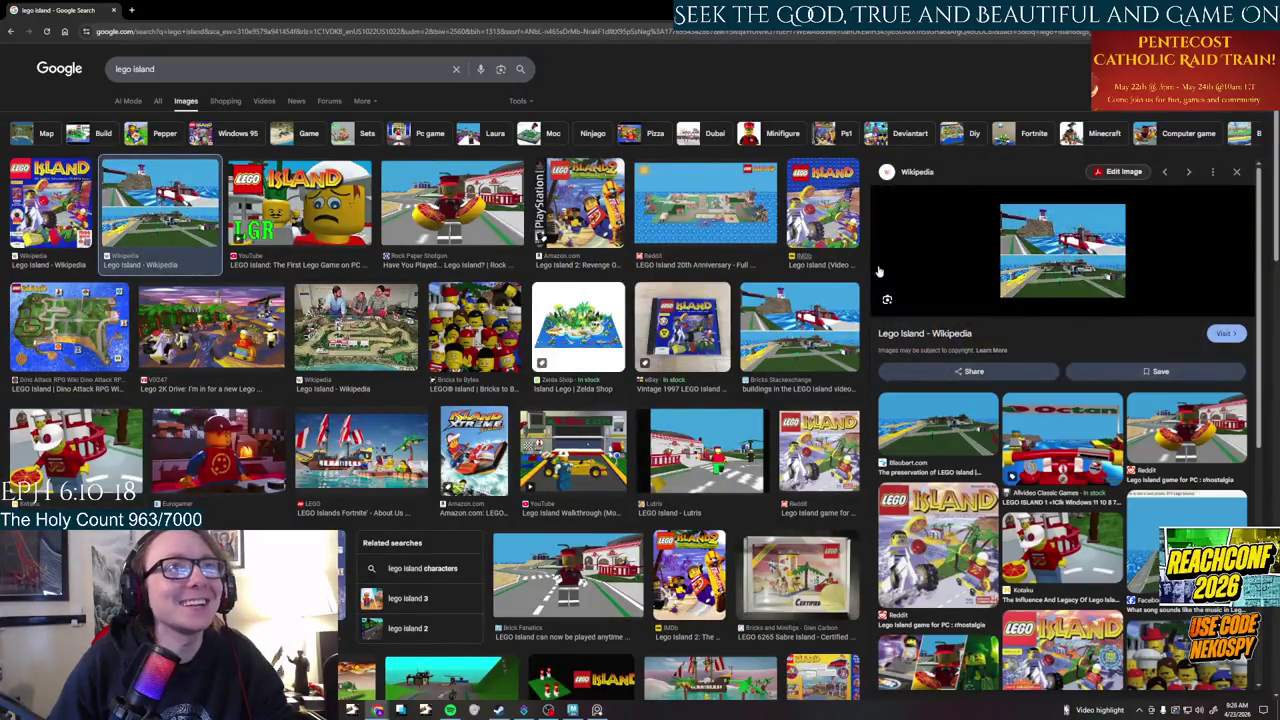
click(705, 205)
click(783, 339)
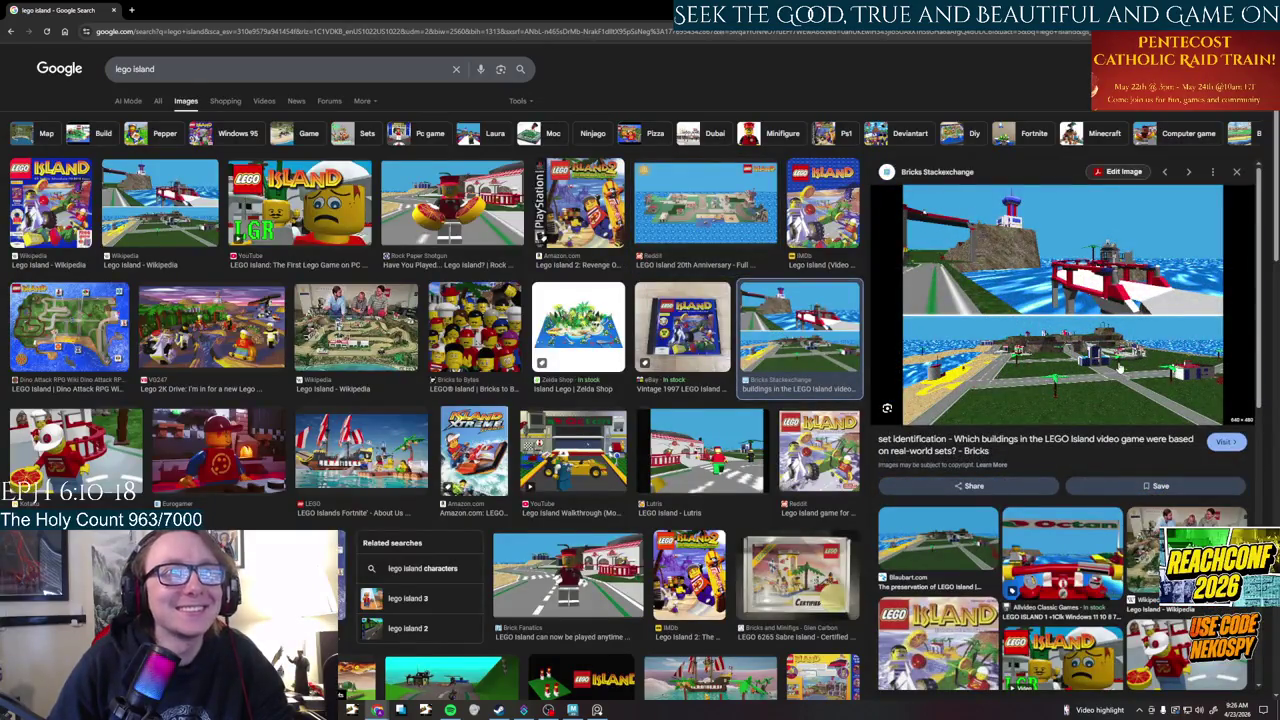
- Preview the Reddit box art, Fortnite, Lego 2K Drive, Lego Island 2 and Lutris images
scroll(1119, 369, down, 1)
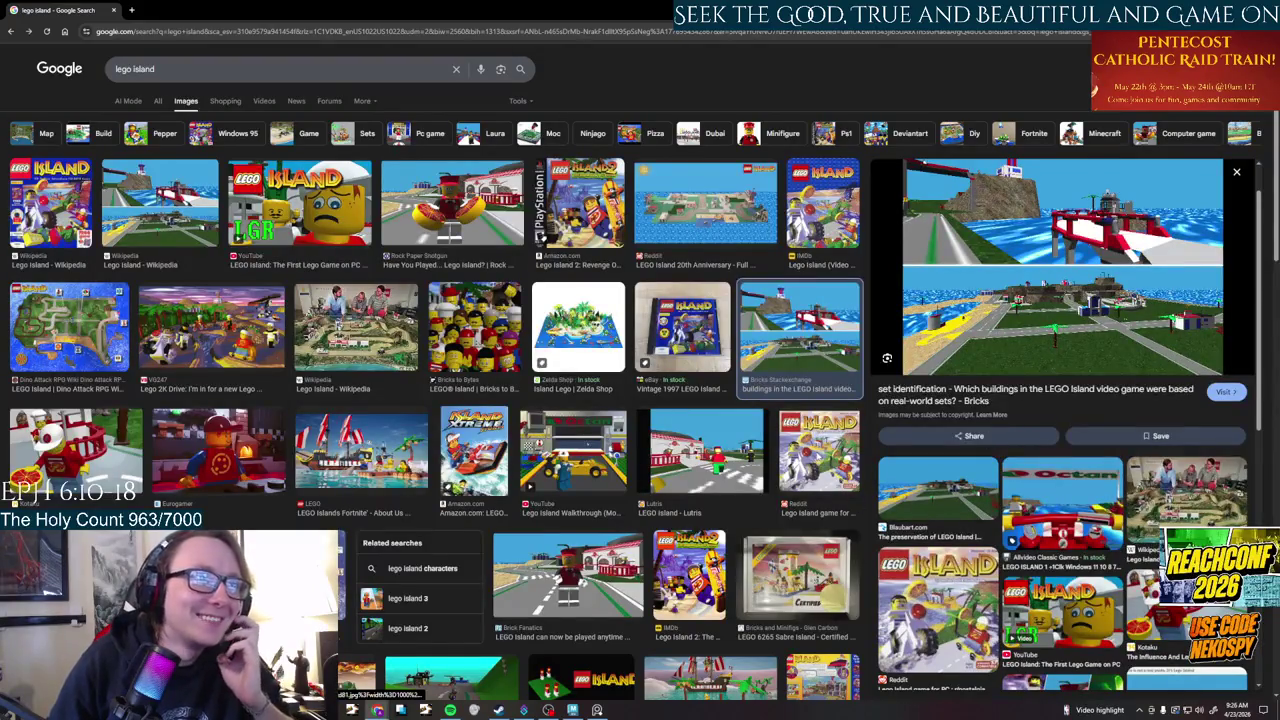
click(818, 450)
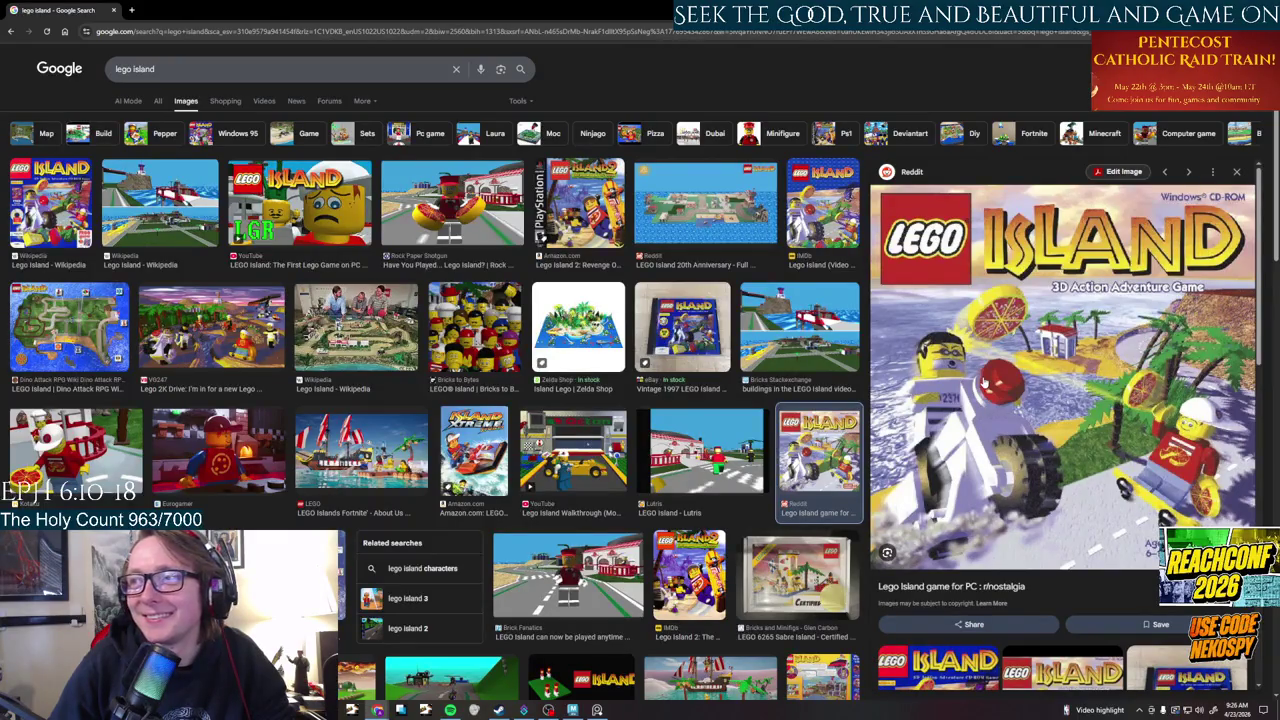
click(361, 450)
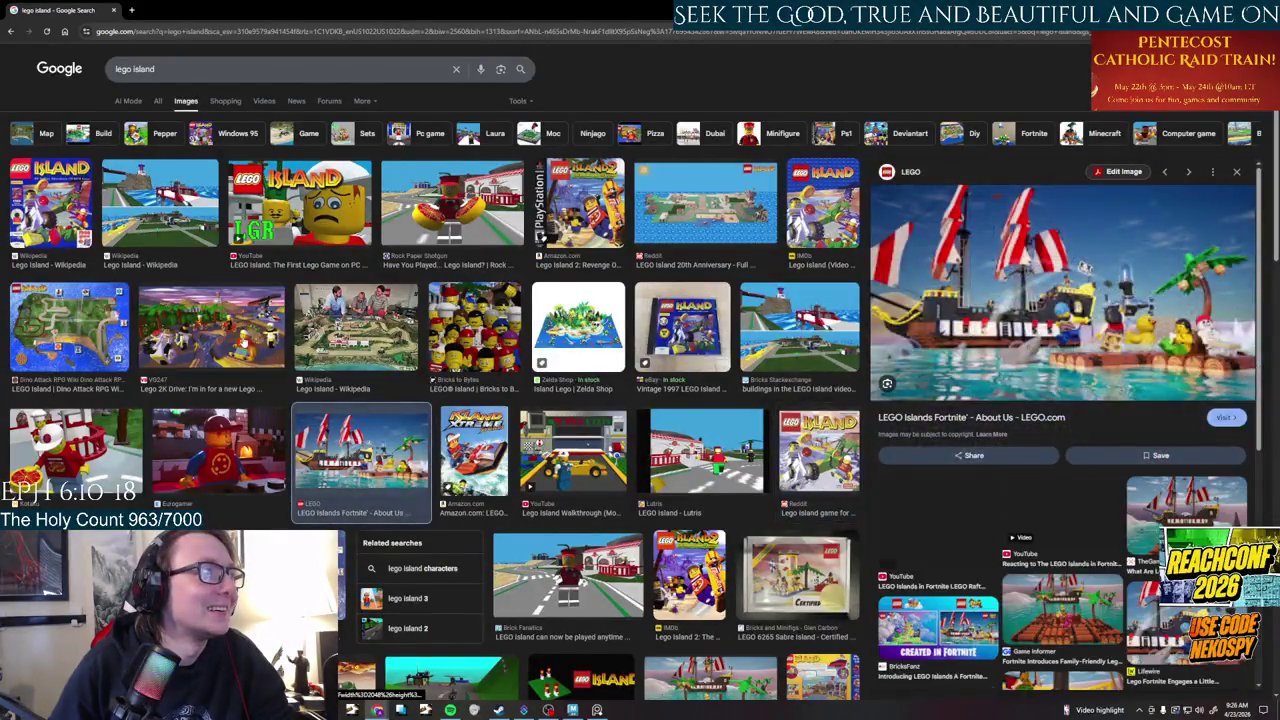
click(211, 330)
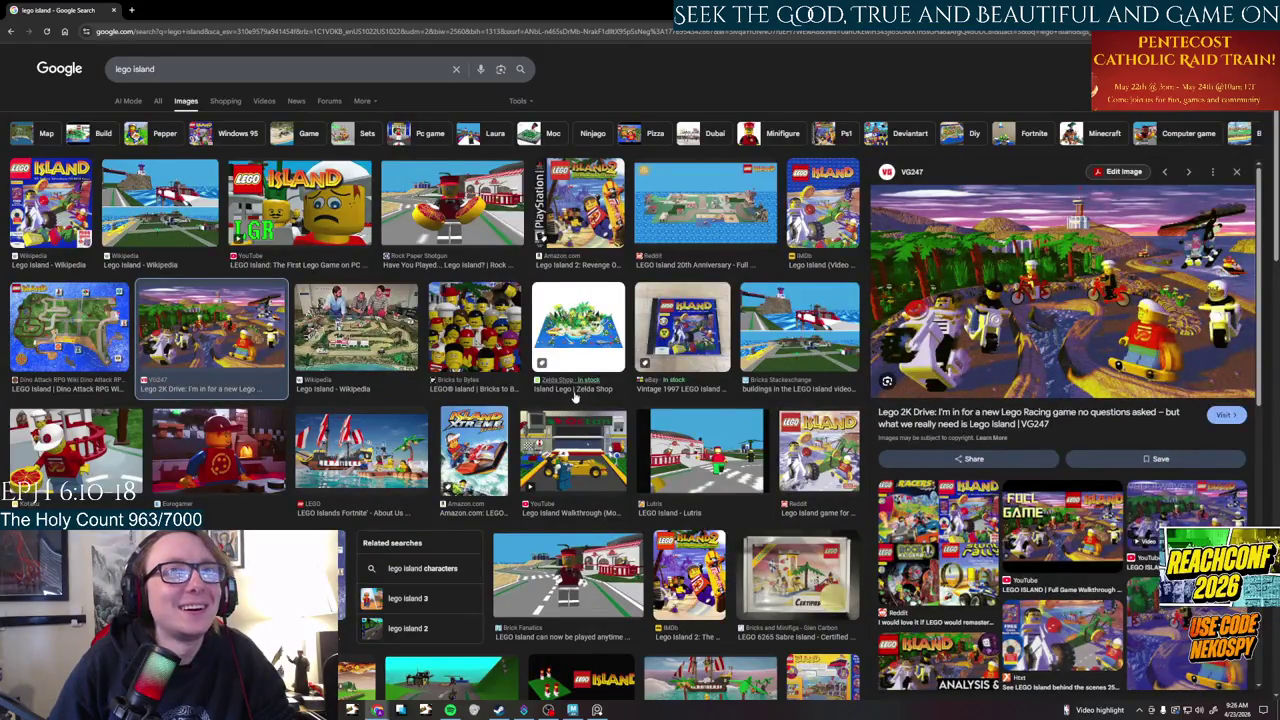
scroll(574, 396, down, 1)
scroll(574, 396, down, 1)
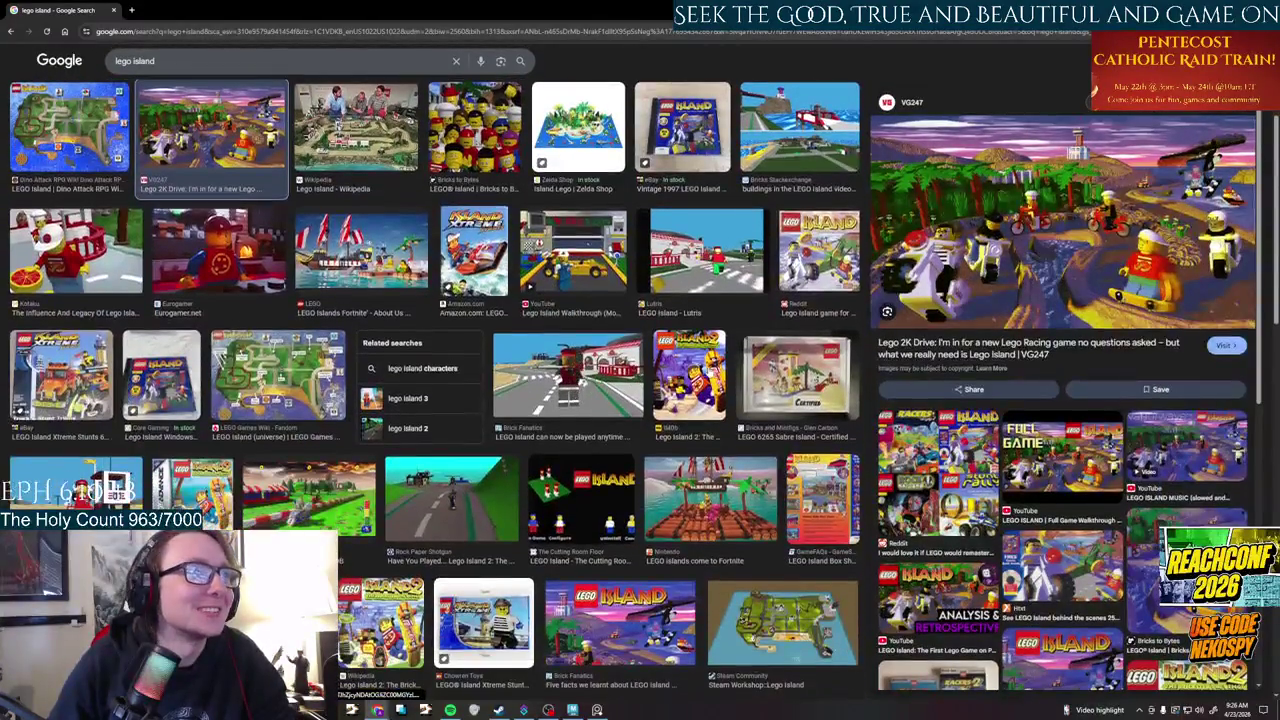
click(690, 378)
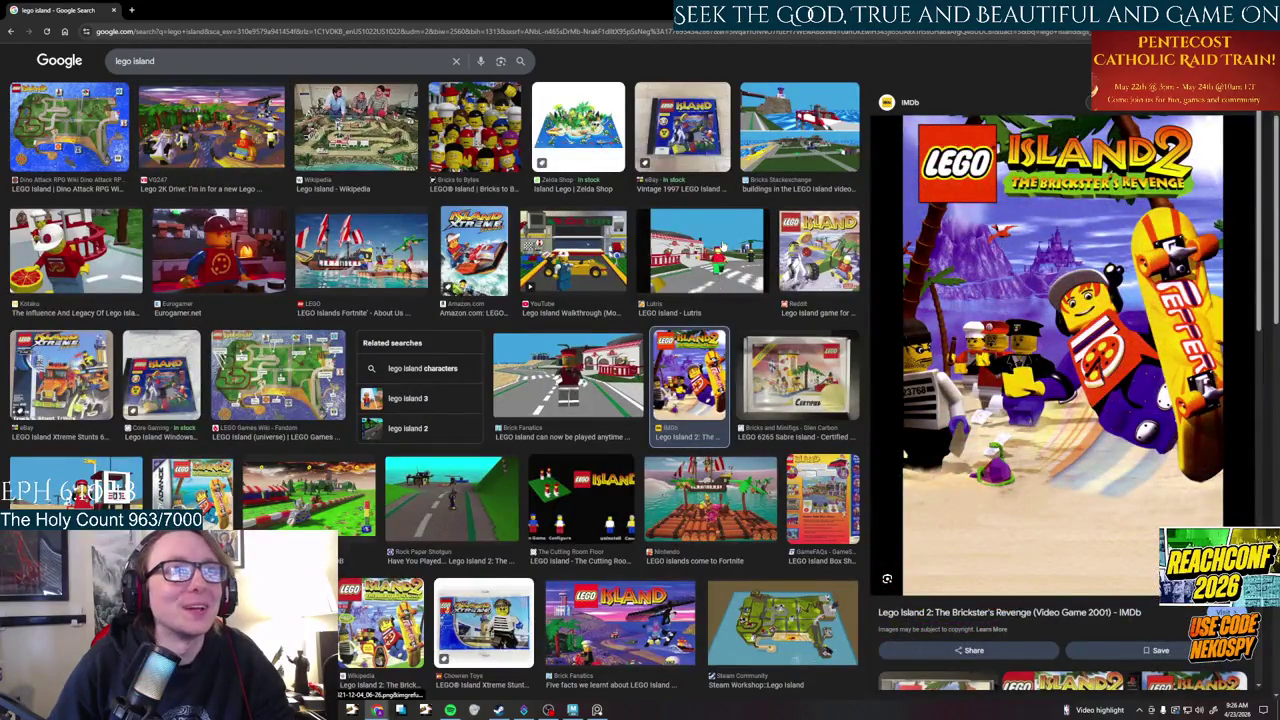
click(766, 255)
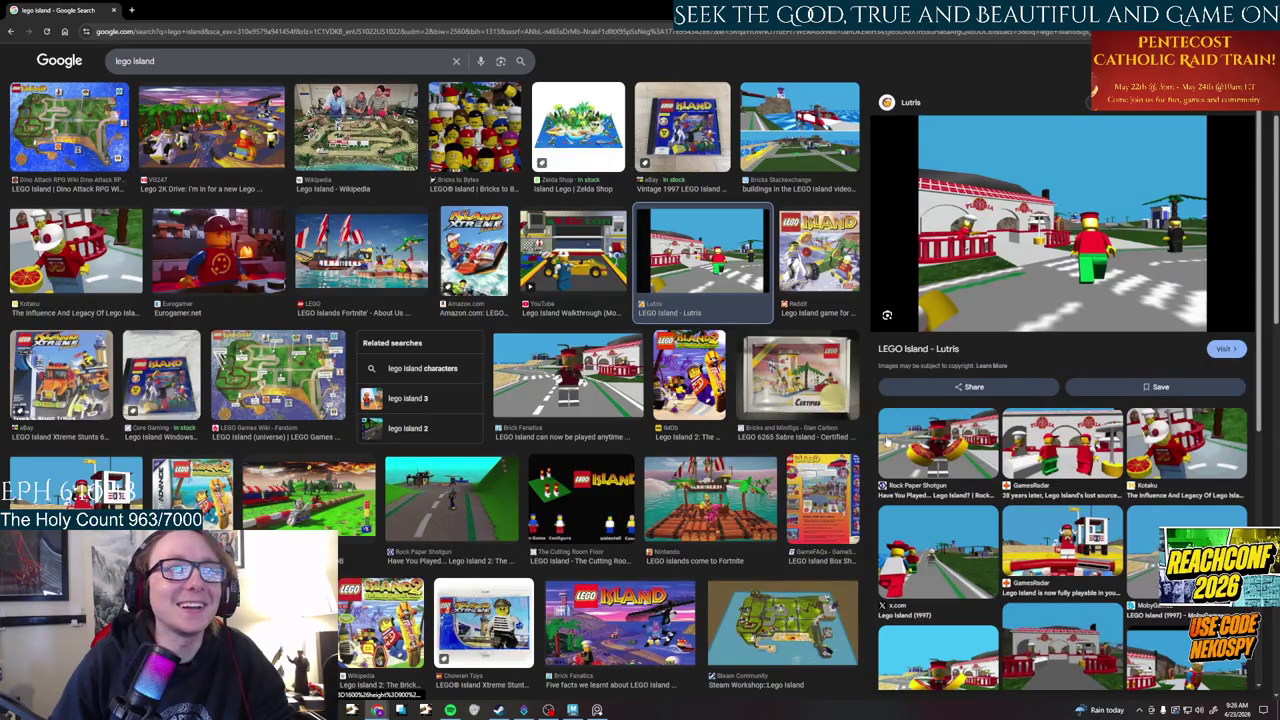
- Preview Rock Paper Shotgun, Cutting Room Floor, Wikipedia and GamesRadar images, then show lego island videos
click(938, 445)
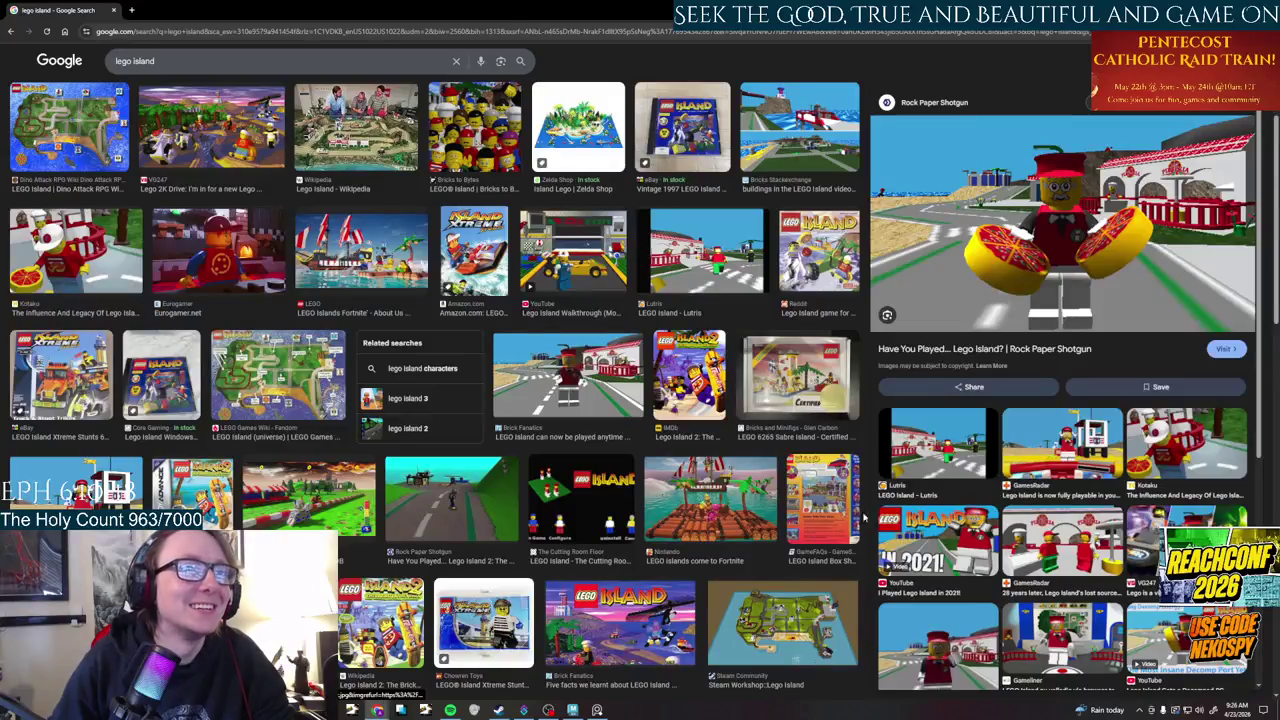
click(580, 500)
click(392, 484)
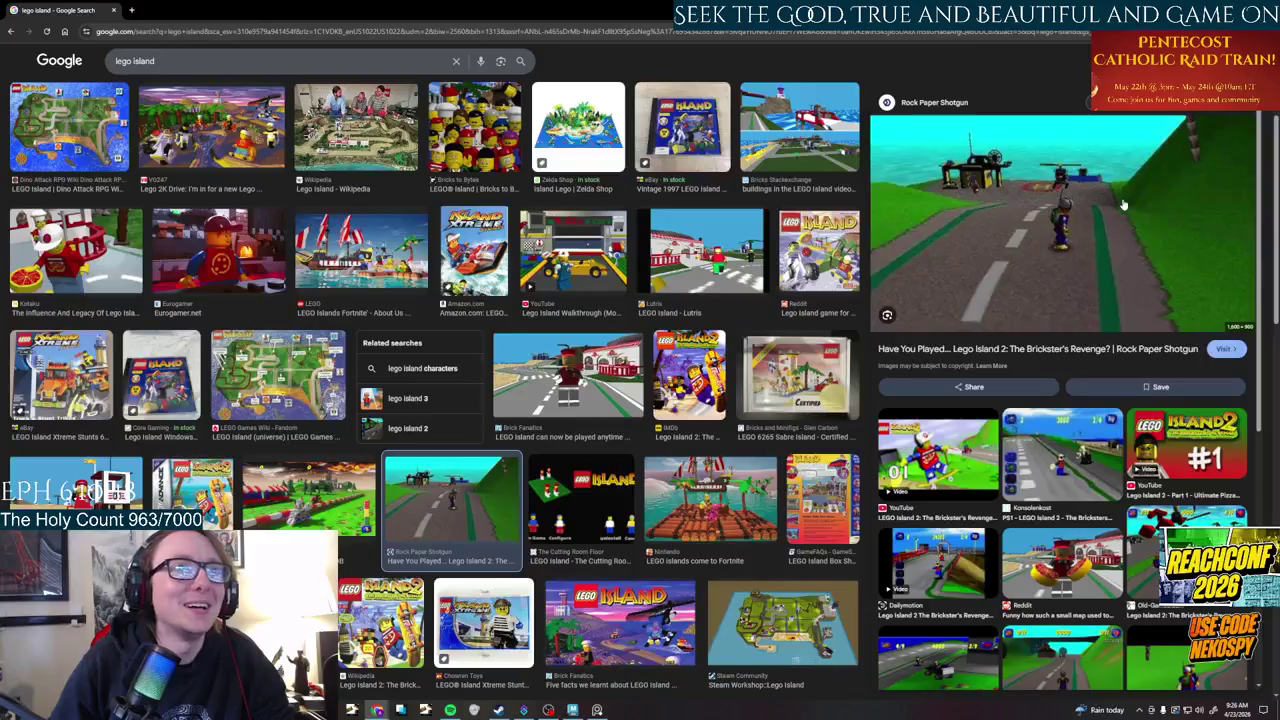
scroll(535, 365, down, 3)
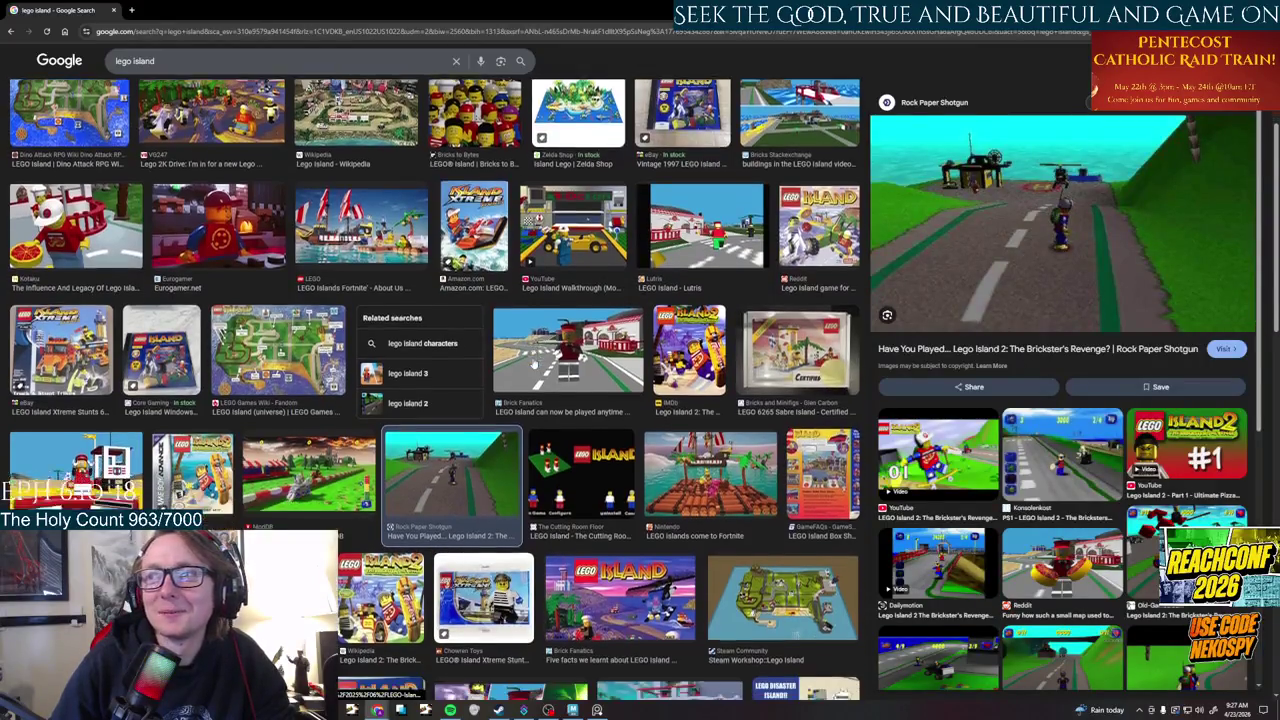
click(380, 372)
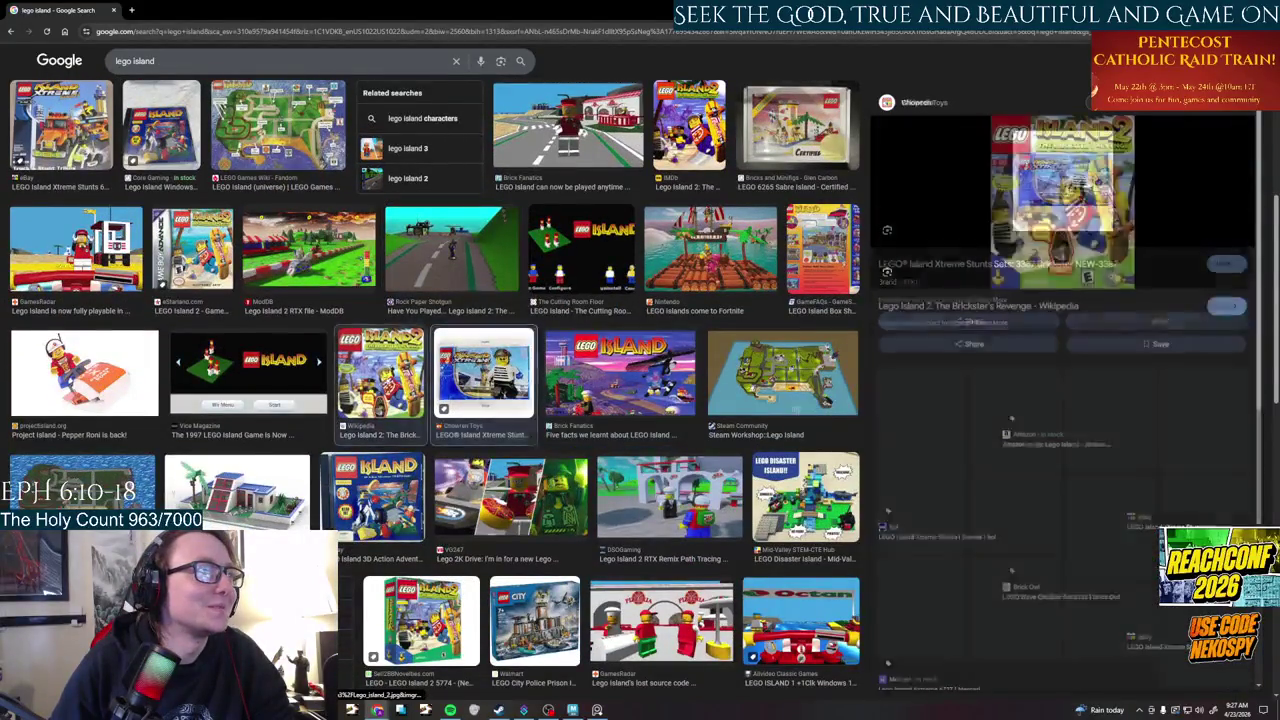
click(140, 268)
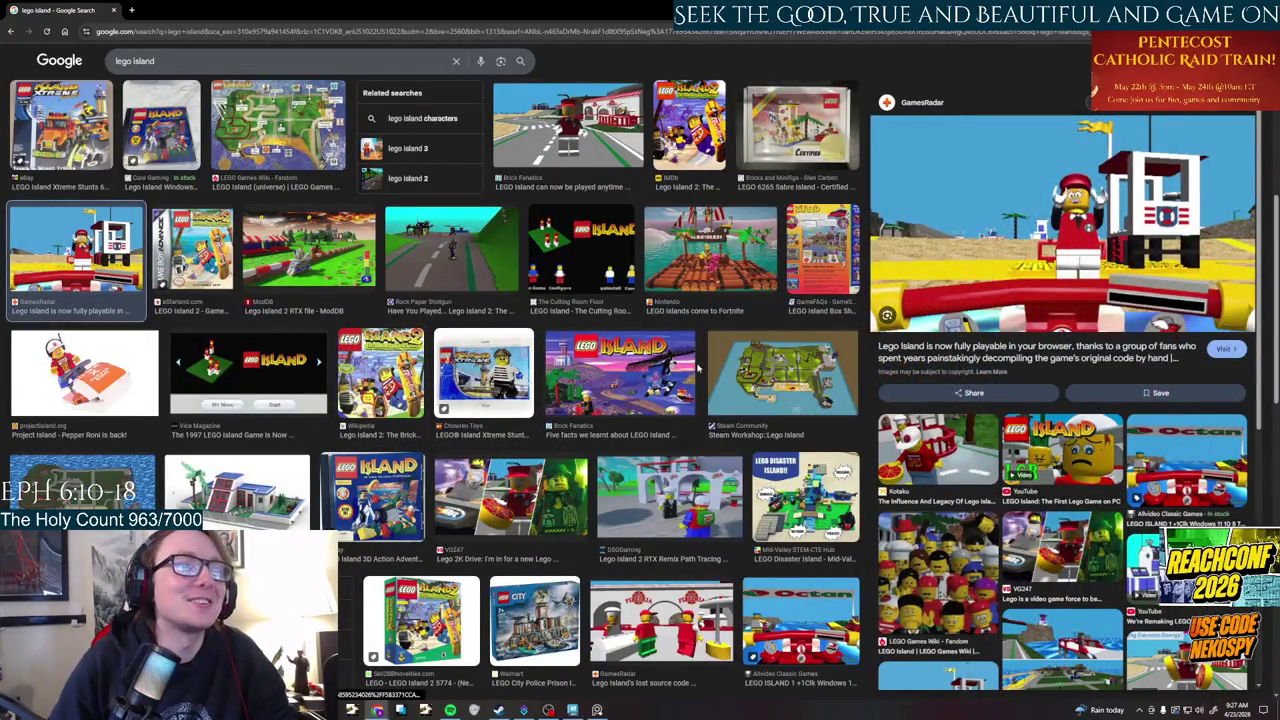
click(660, 630)
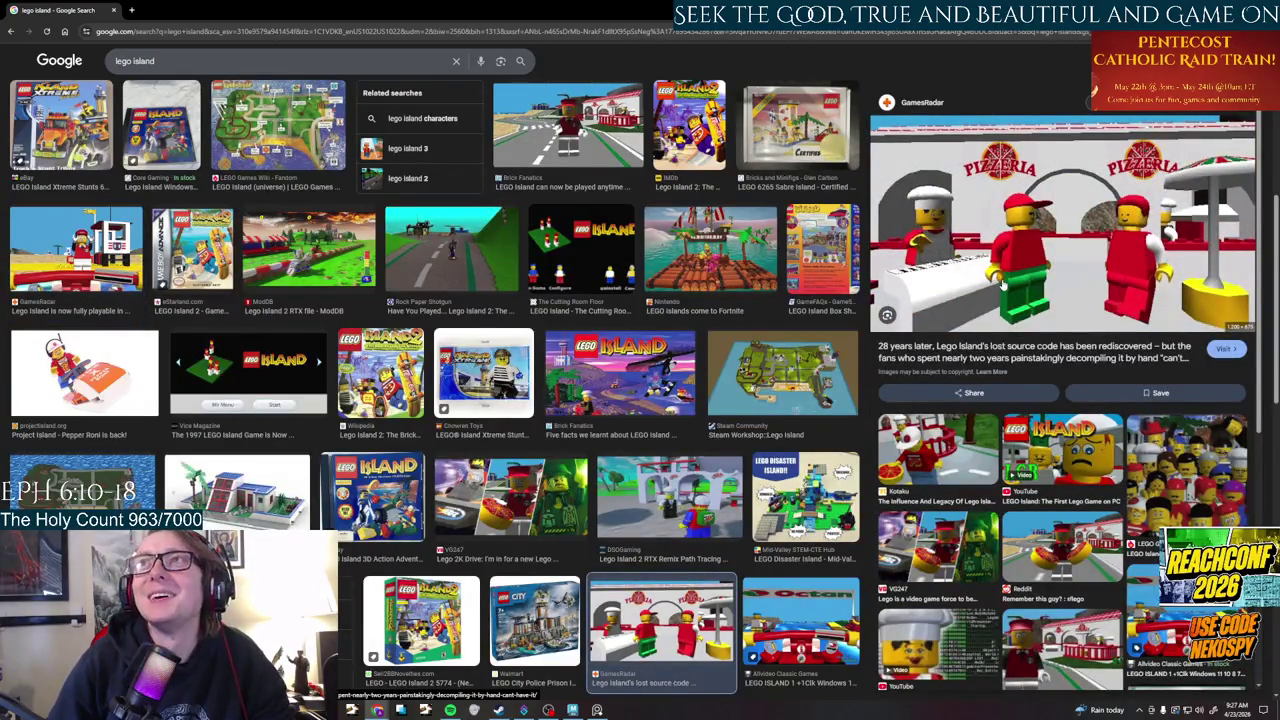
scroll(955, 345, up, 2)
scroll(866, 225, up, 2)
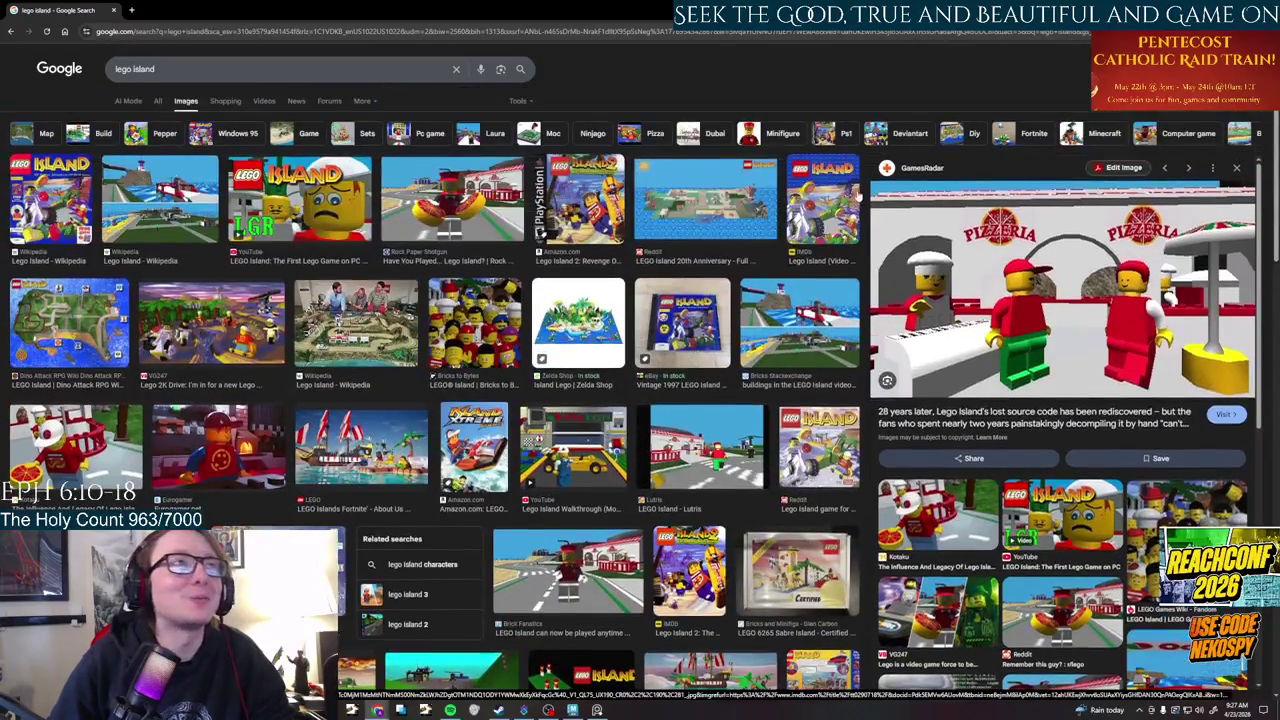
click(262, 101)
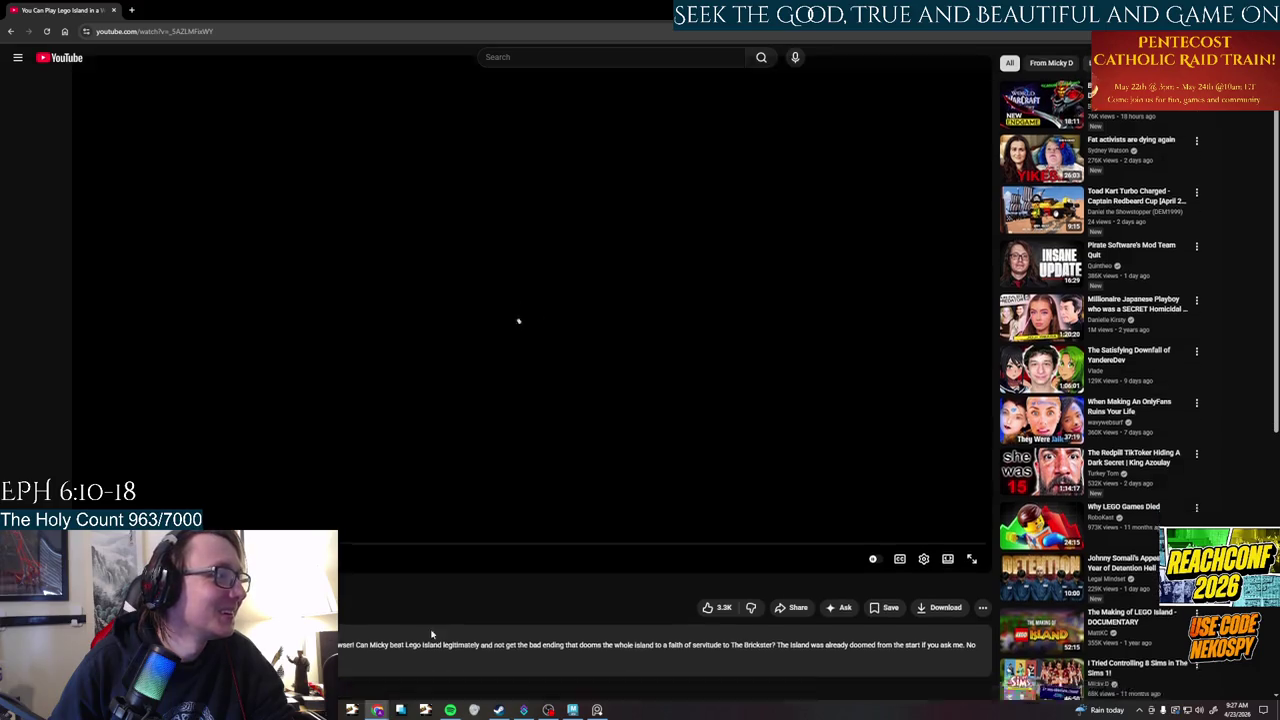
- Open the isle.pizza link from the video description in a new tab and run LEGO Island
scroll(430, 630, down, 3)
click(298, 430)
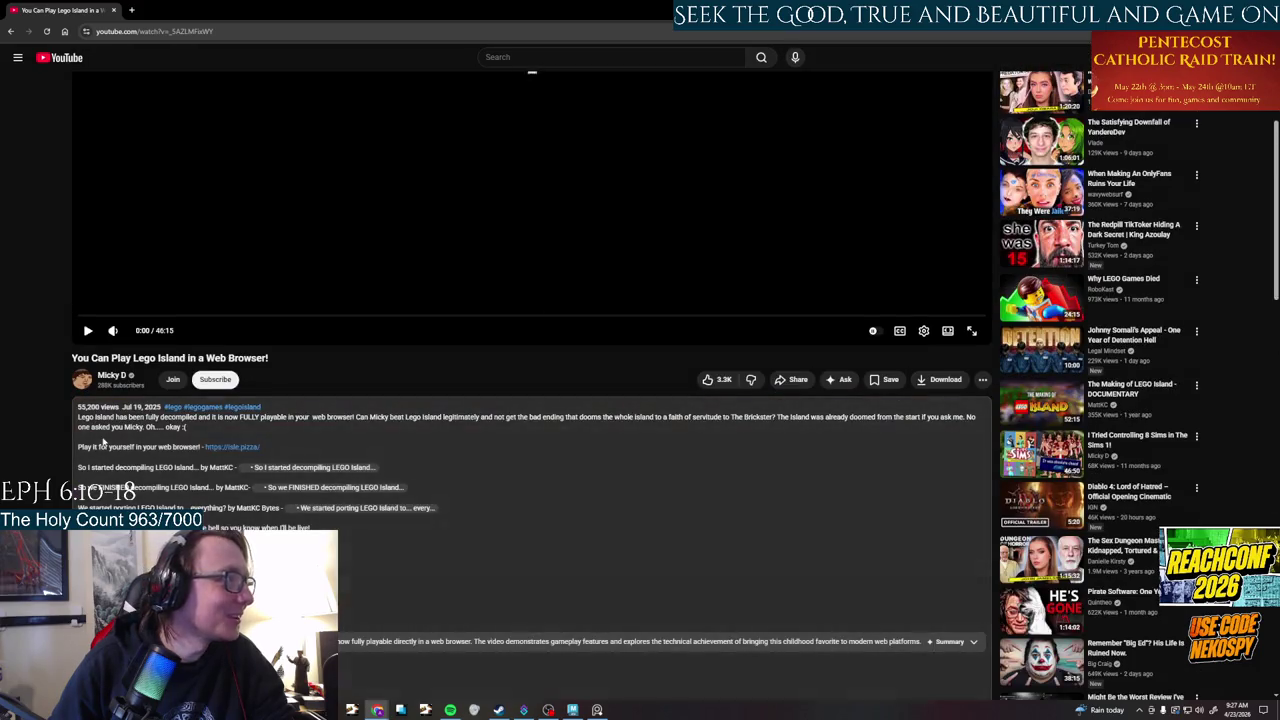
right_click(229, 453)
click(250, 186)
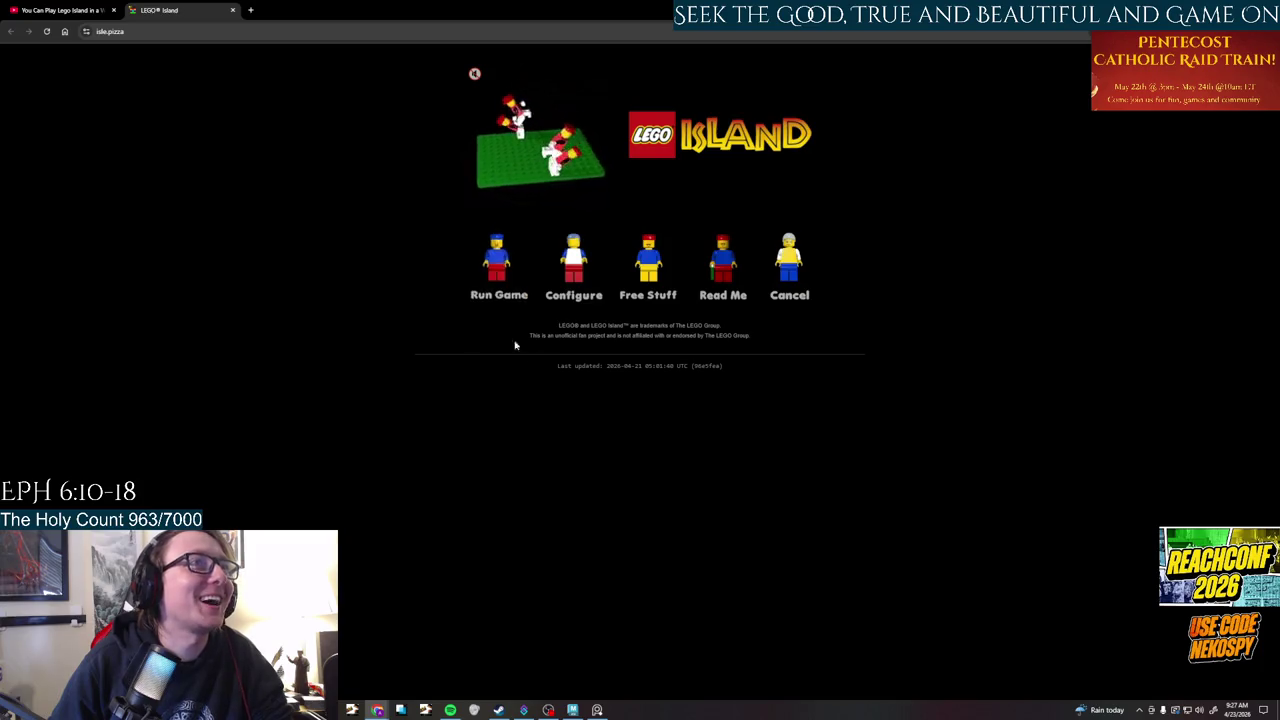
click(505, 268)
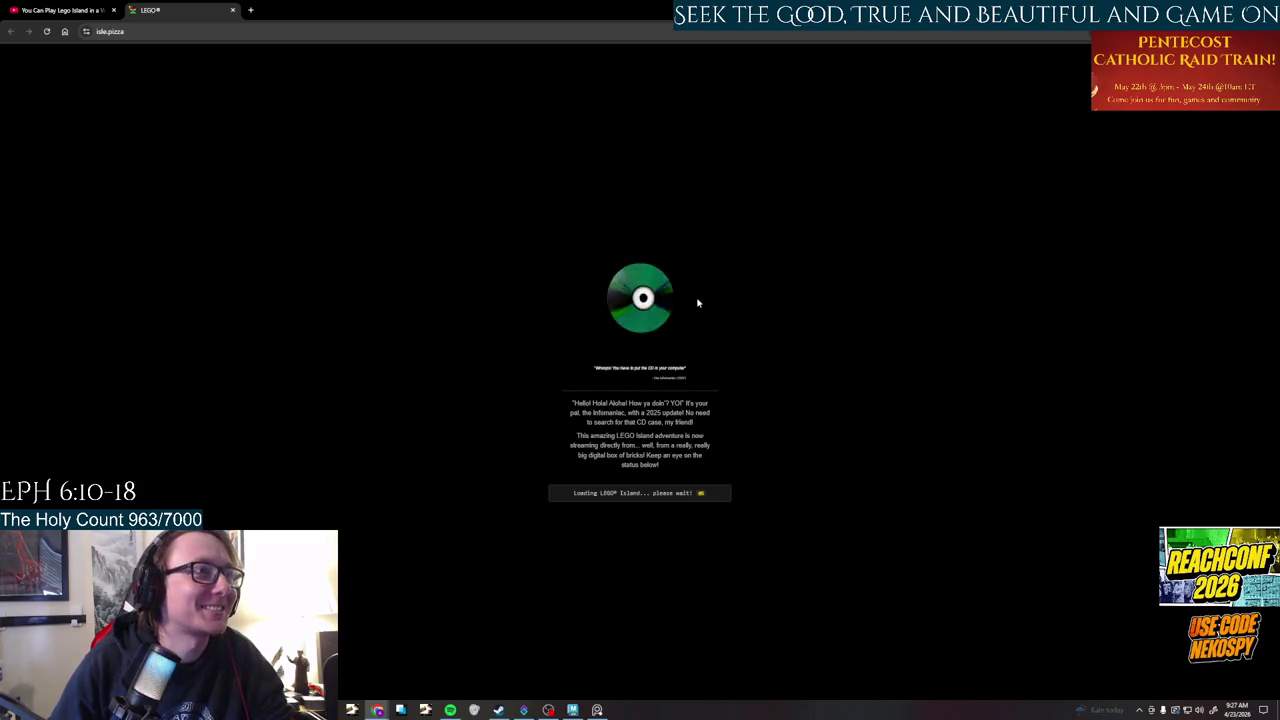
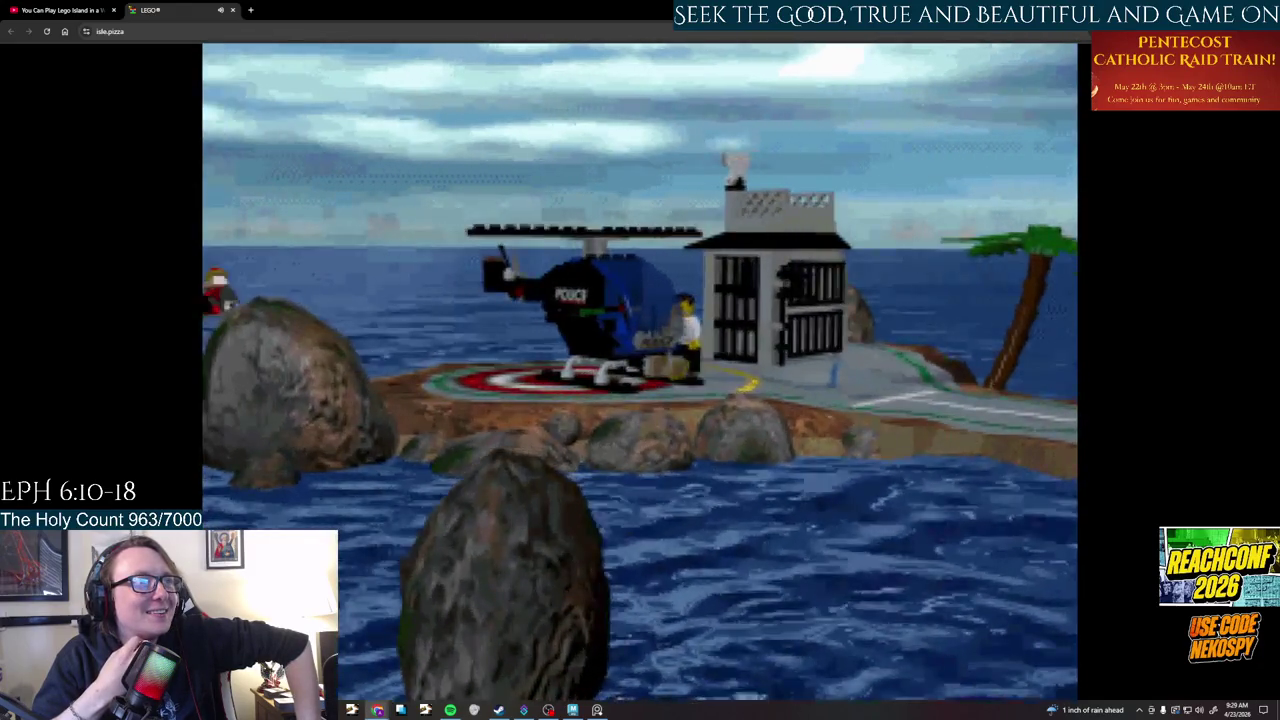
- Head from the police station helipad toward the Information Center using the Up arrow
key(Up)
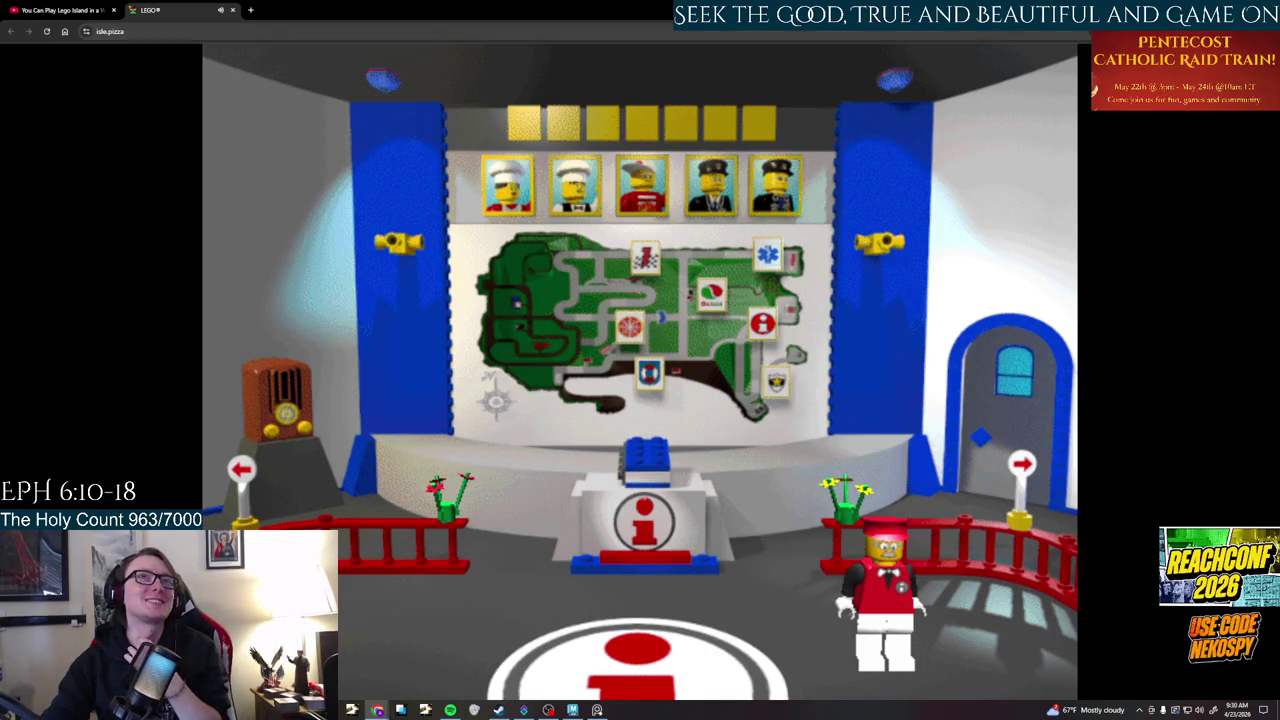
- Bookmark the game page as 'LEGO® Island', then open the player registration book
key(ctrl+d)
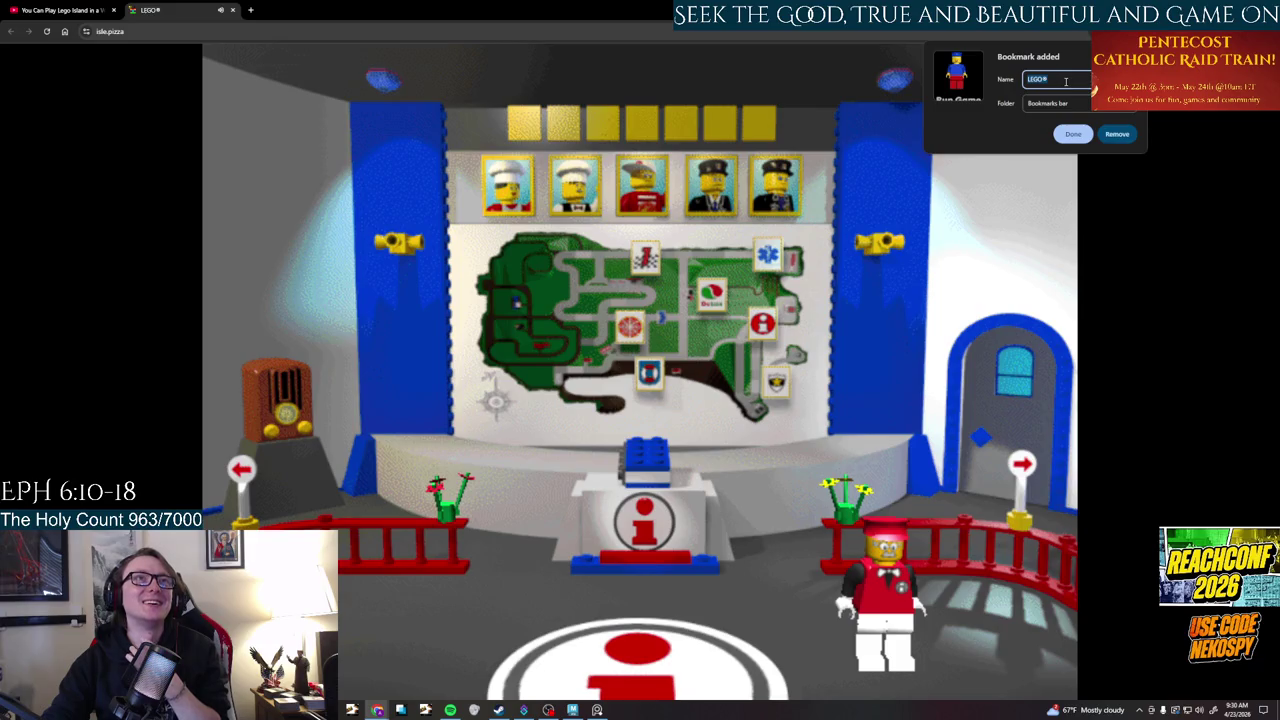
click(1072, 81)
text(Isle)
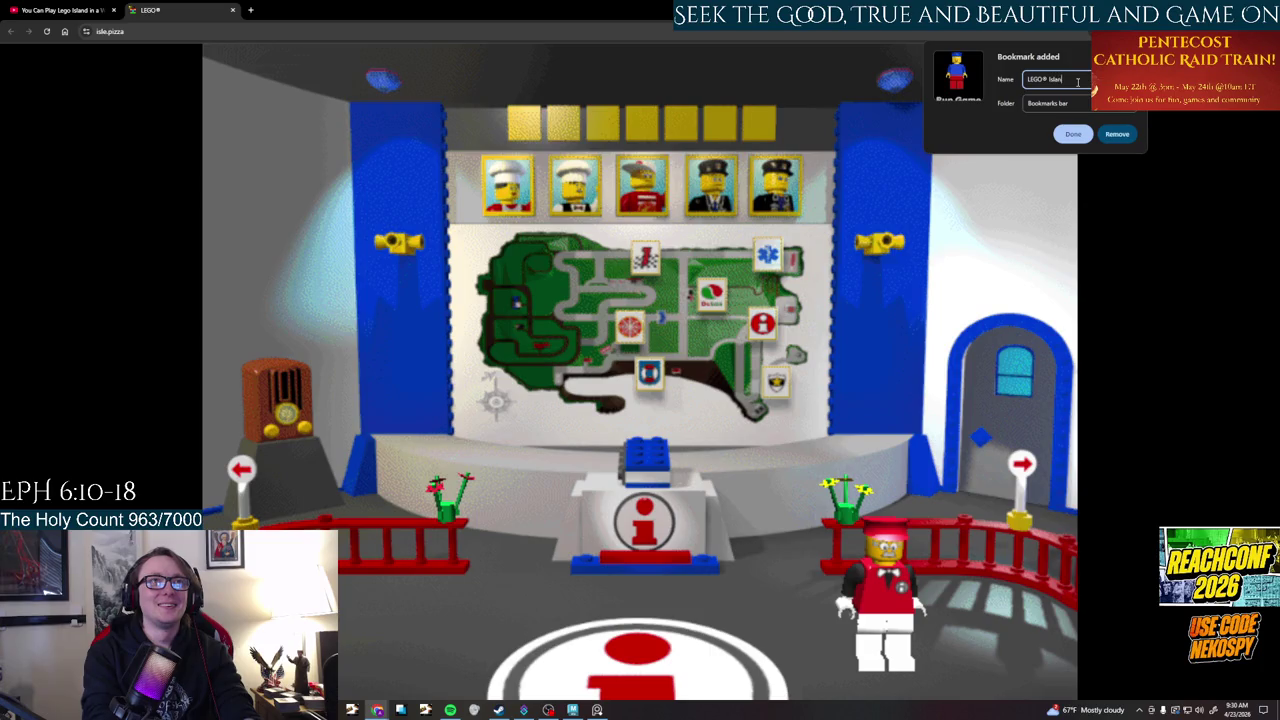
key(Return)
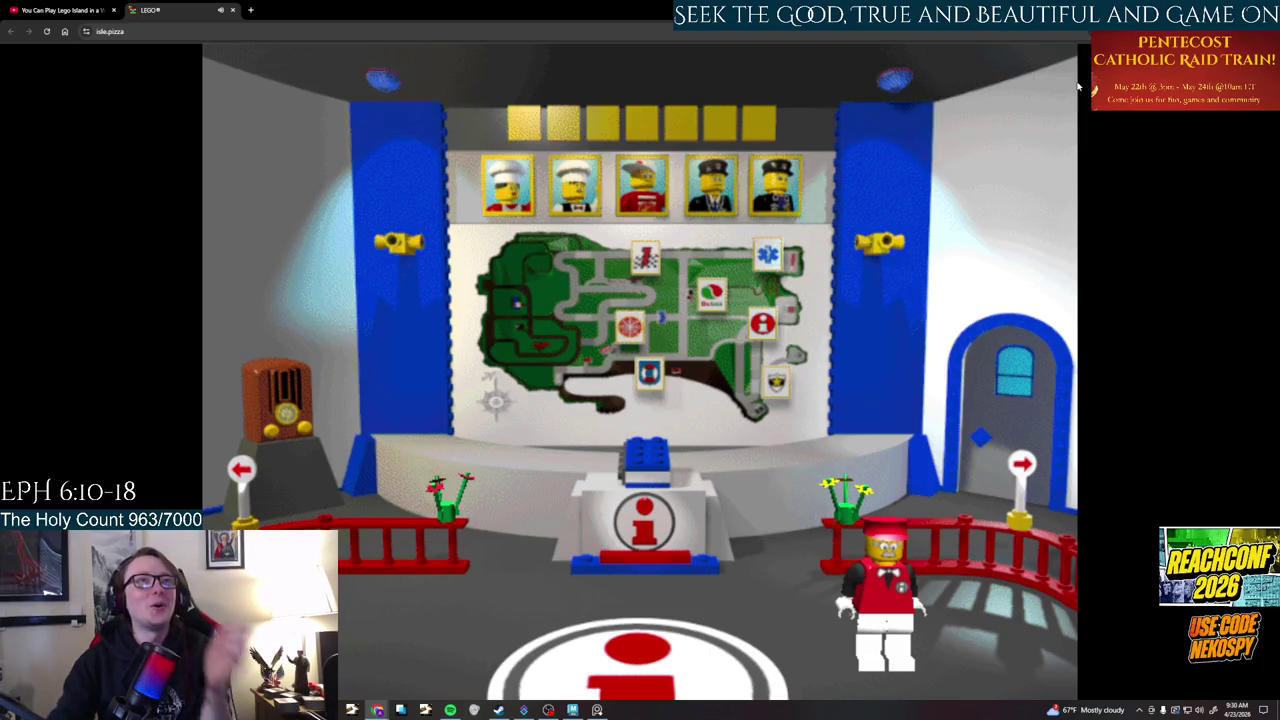
click(647, 437)
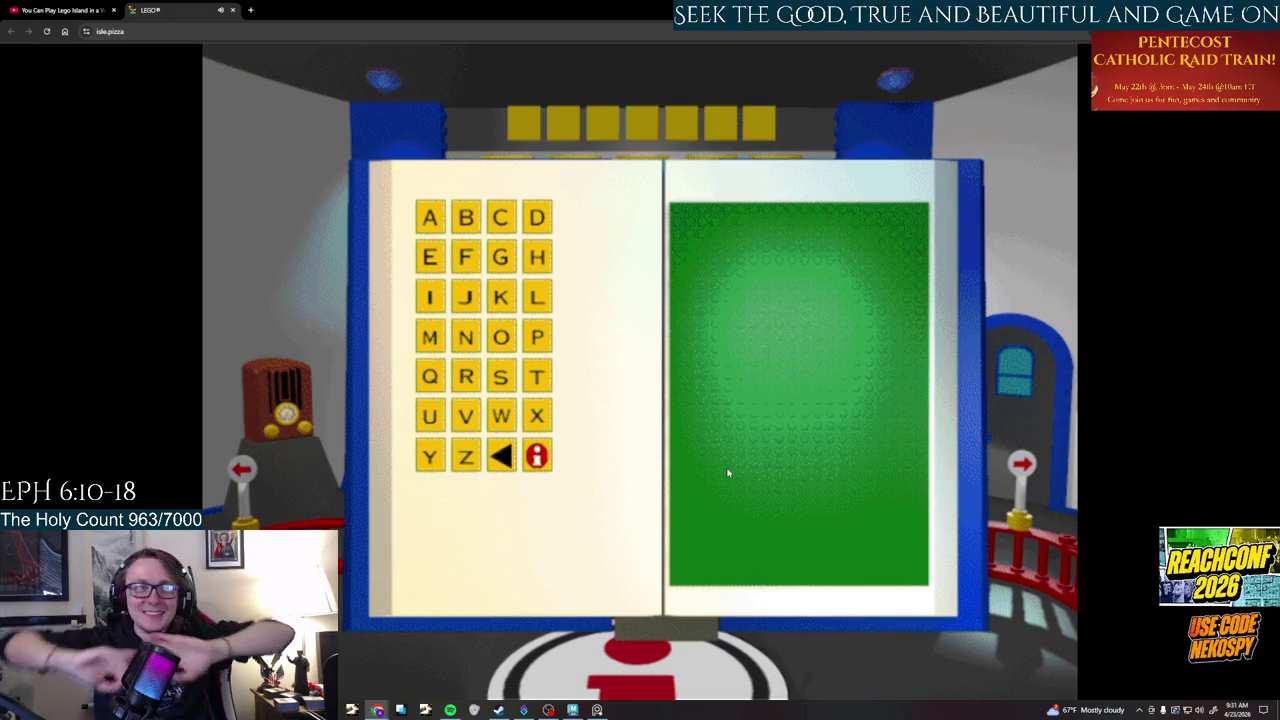
- Enter NEKOSPY as the player name in the registration book and confirm it
text(n)
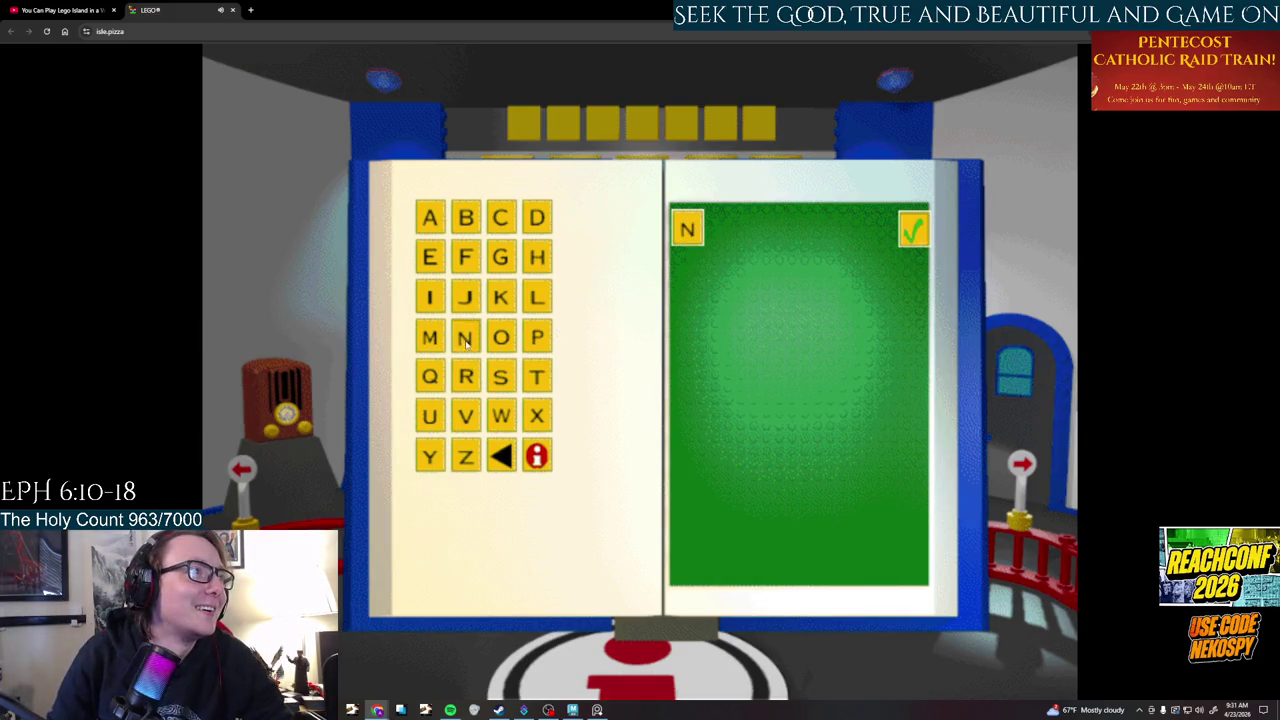
text(ek)
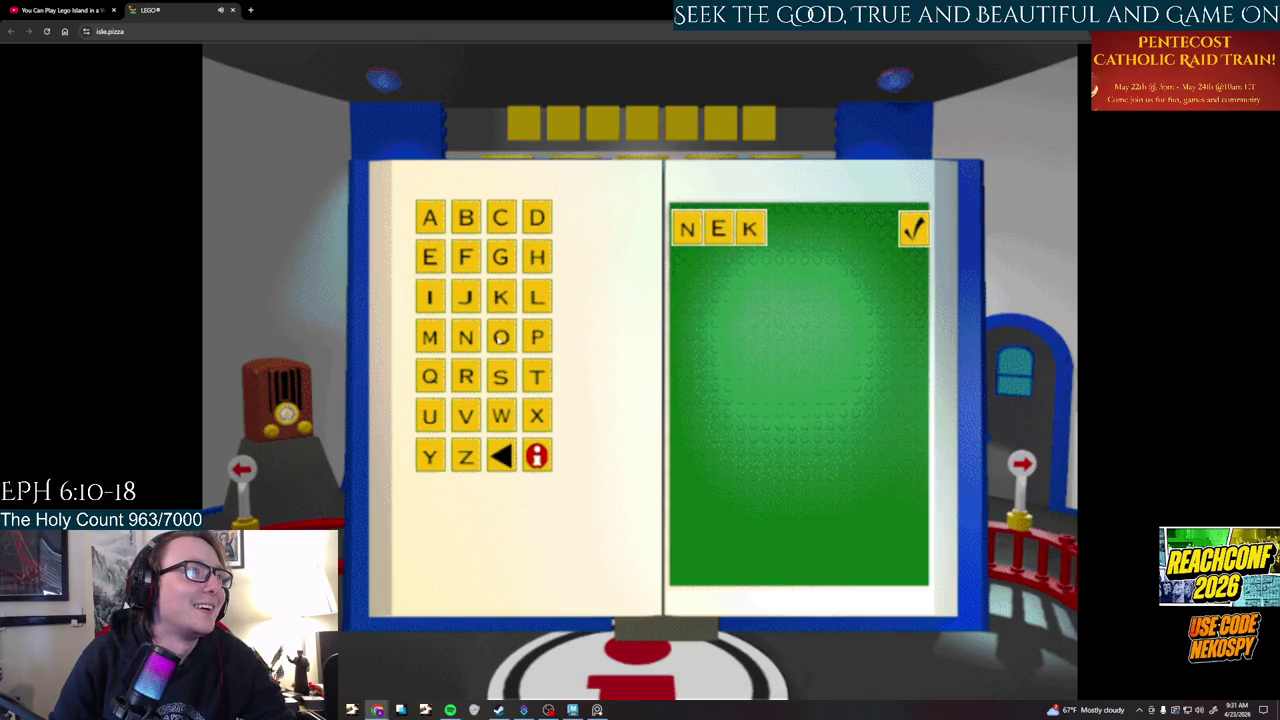
text(o)
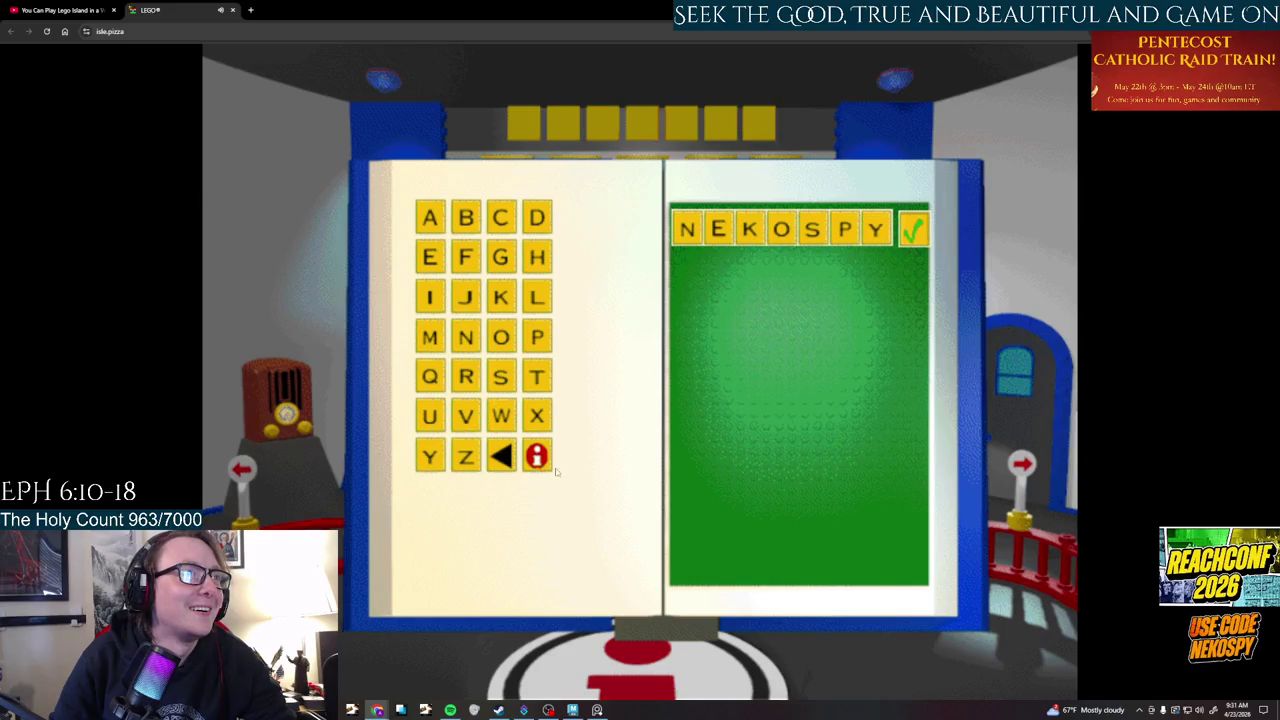
click(913, 231)
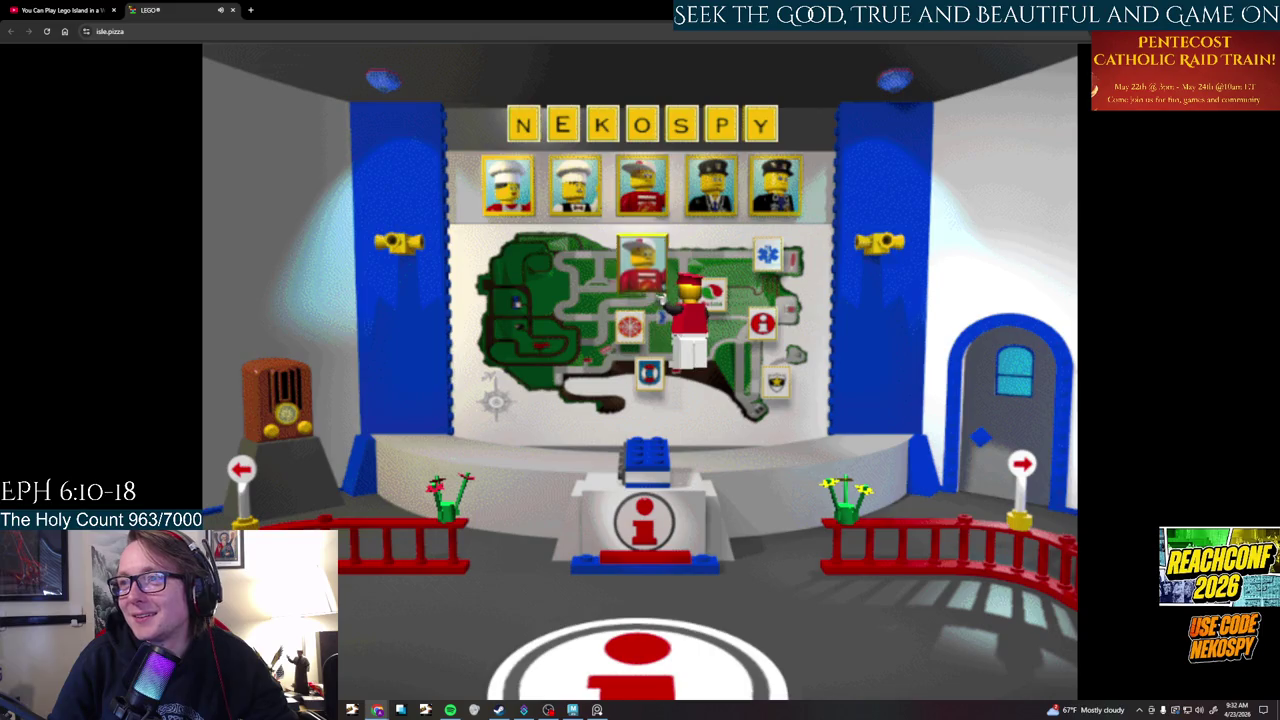
key(alt+Tab)
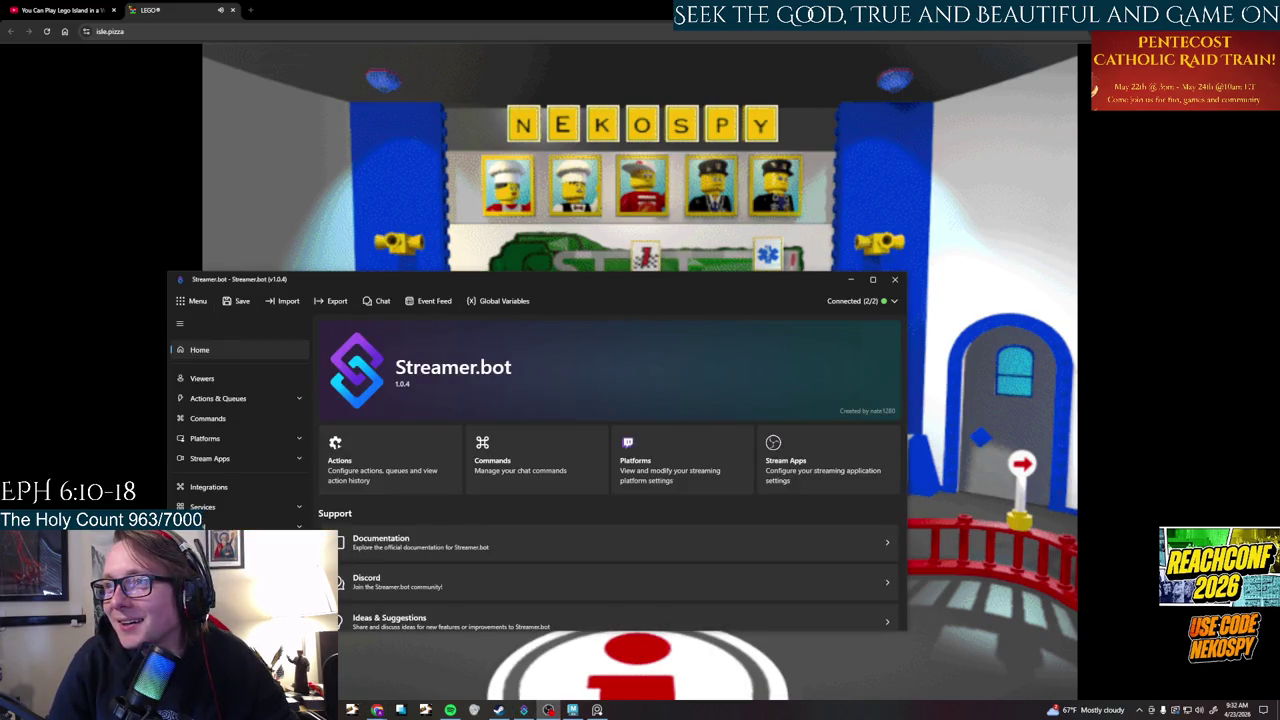
key(alt+Tab)
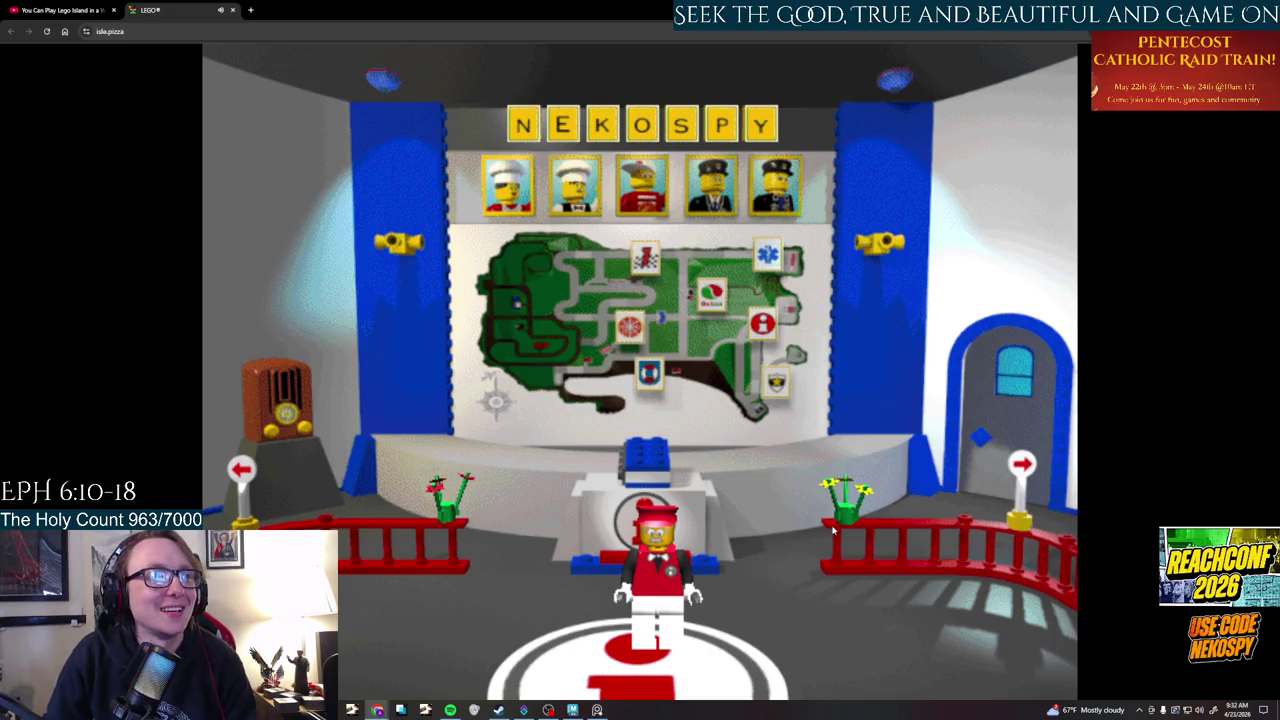
click(1024, 465)
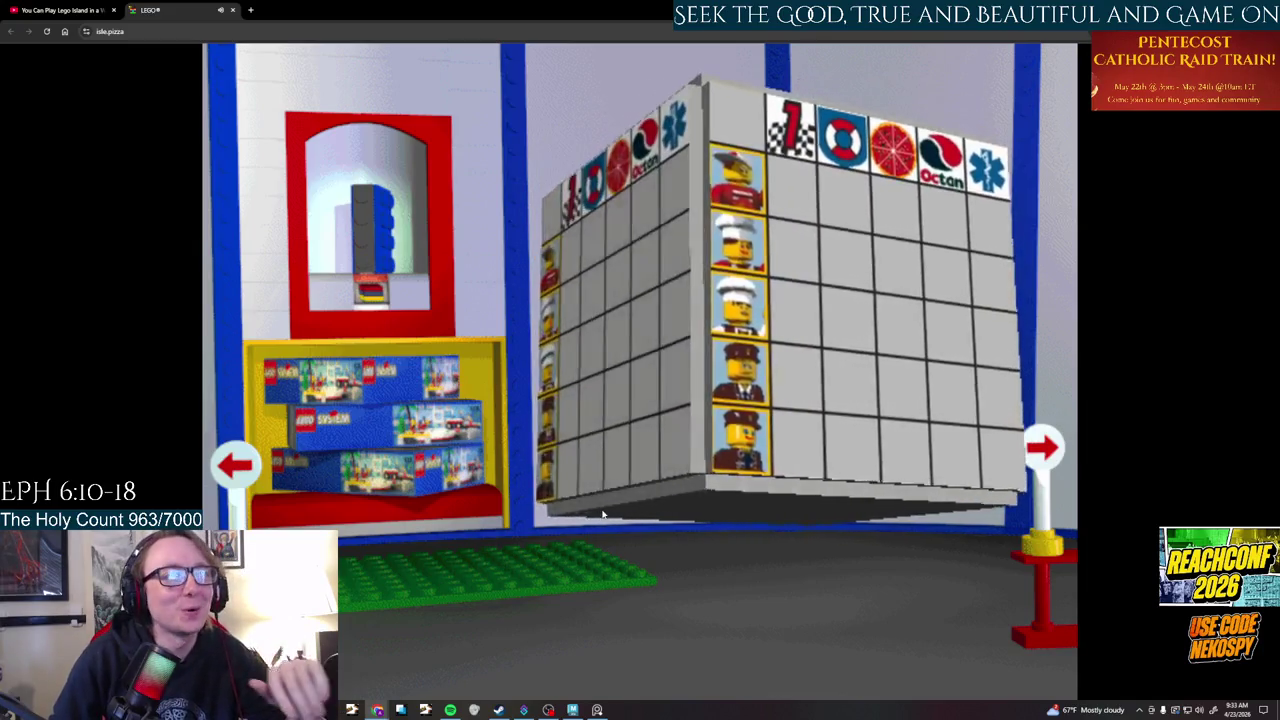
- Open a new Chrome tab showing the Google start page
click(250, 10)
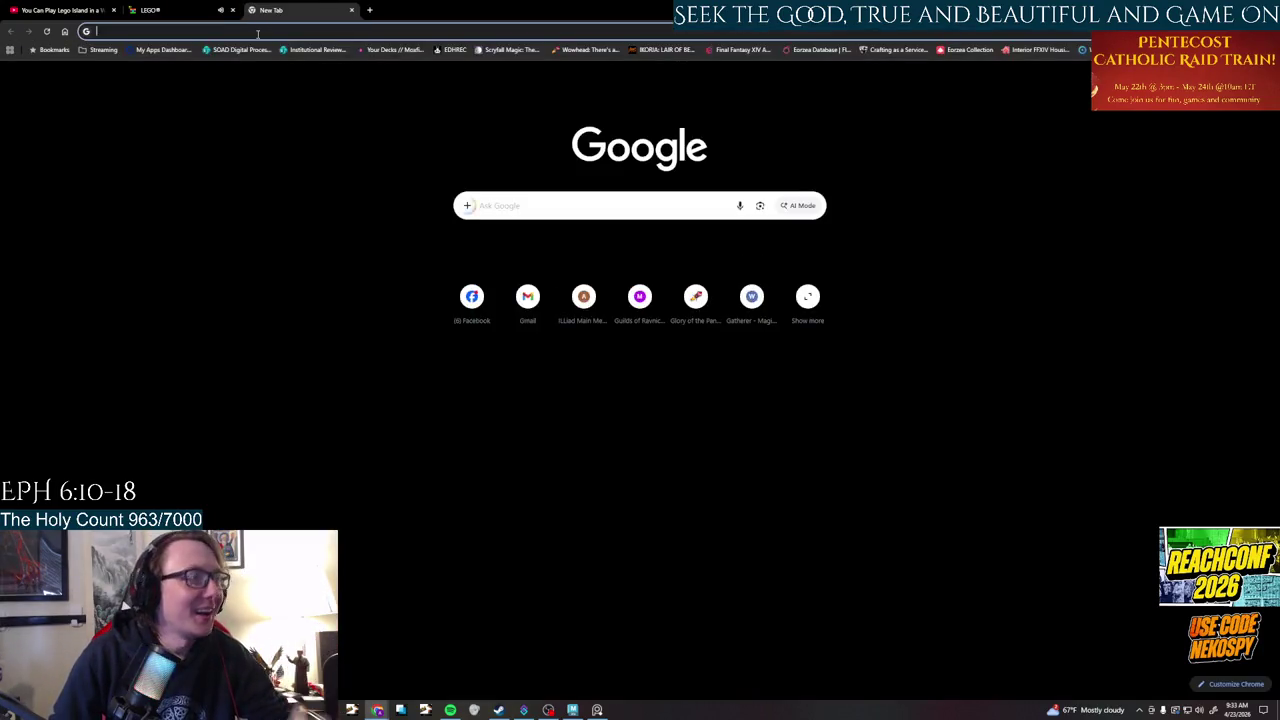
- Search Google for 'rock raiders', then refine it to 'rock raiders video game'
click(257, 34)
text(r)
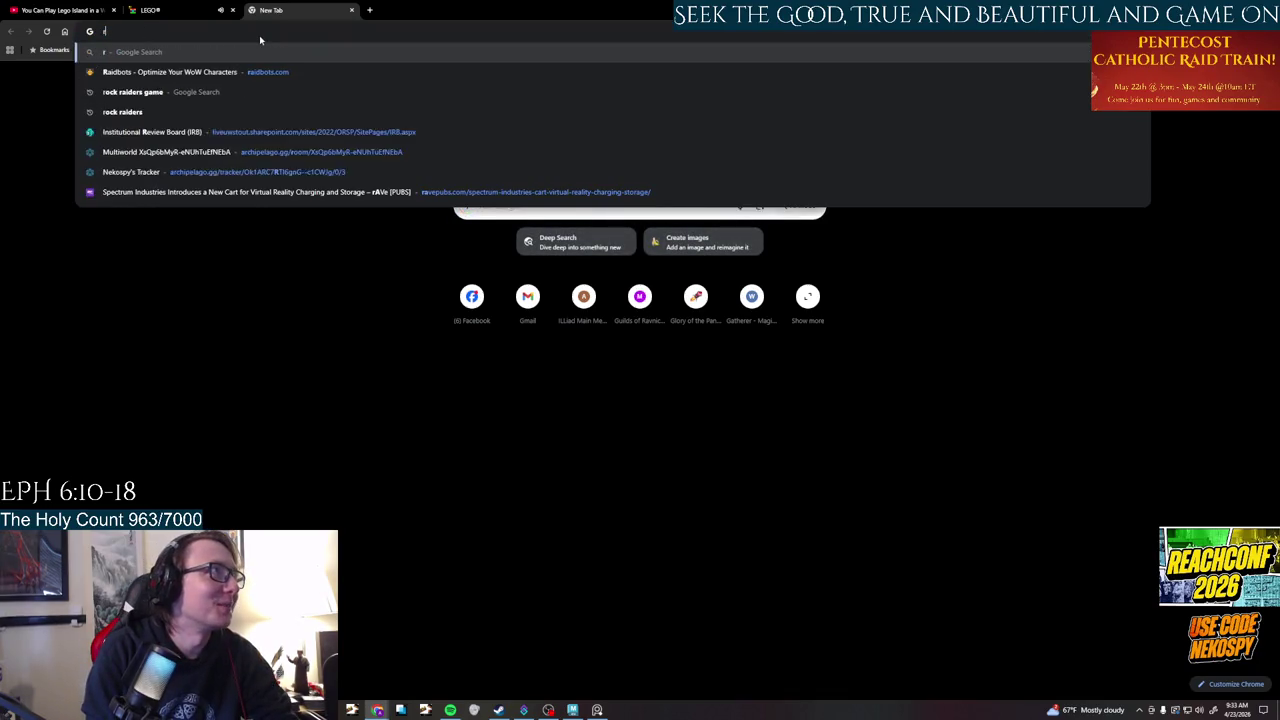
text(ock raiders)
key(Return)
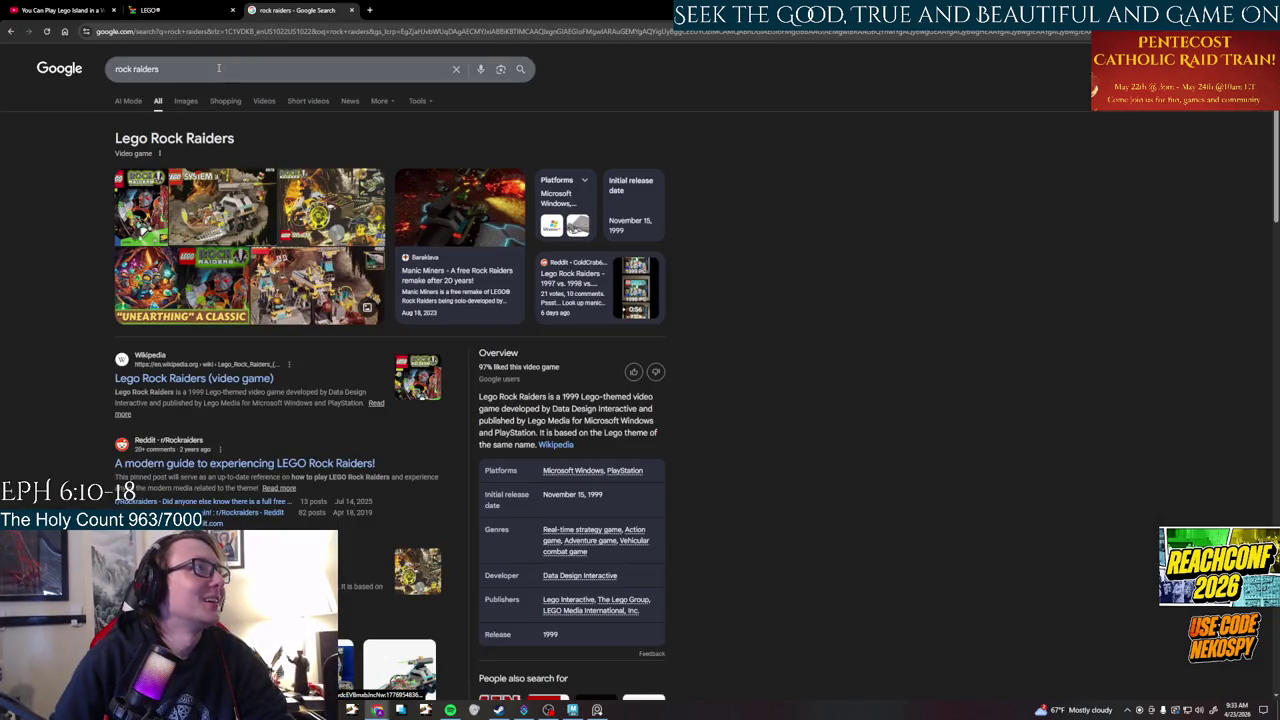
click(216, 63)
text(video game)
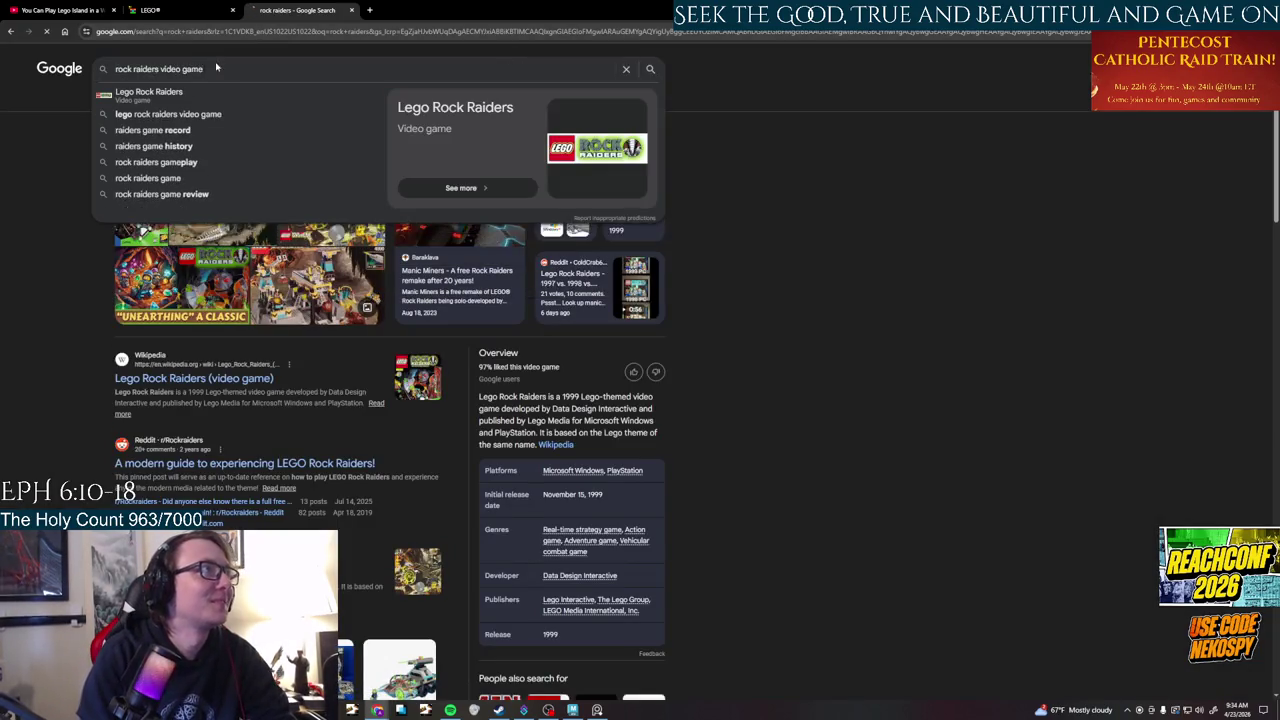
key(Return)
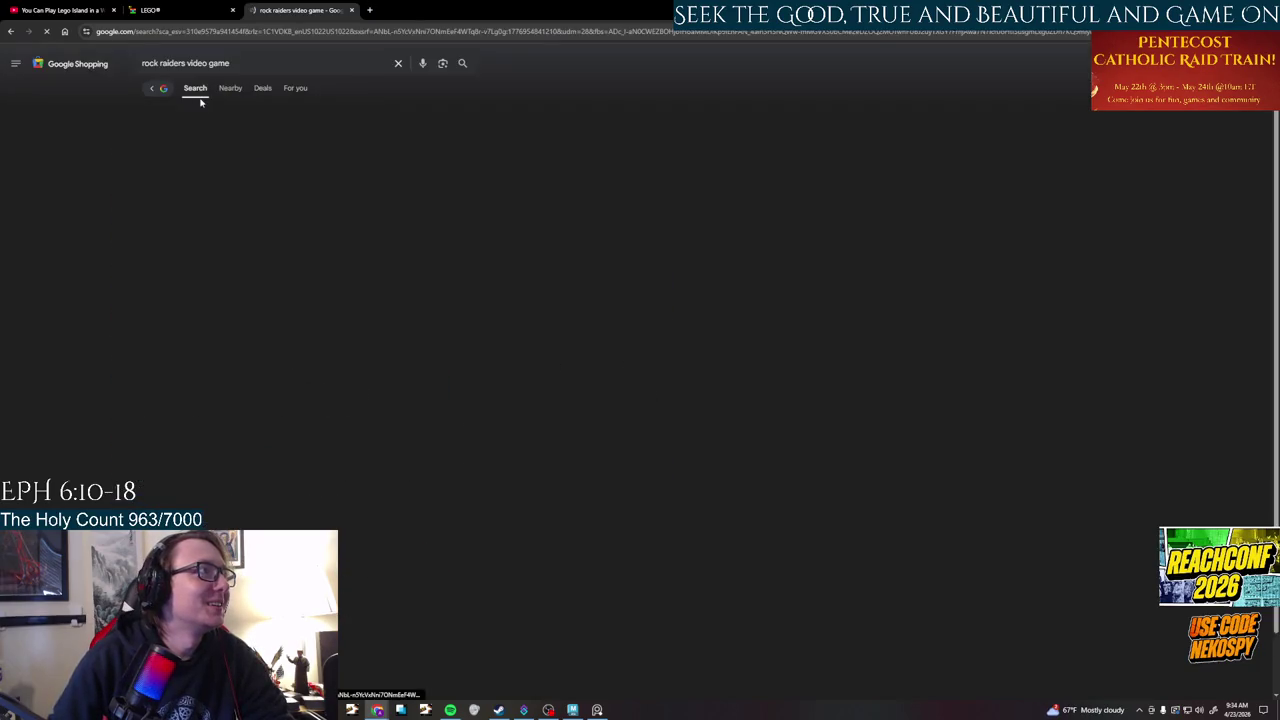
- Switch between the All, Images and Videos views of the search results
click(229, 89)
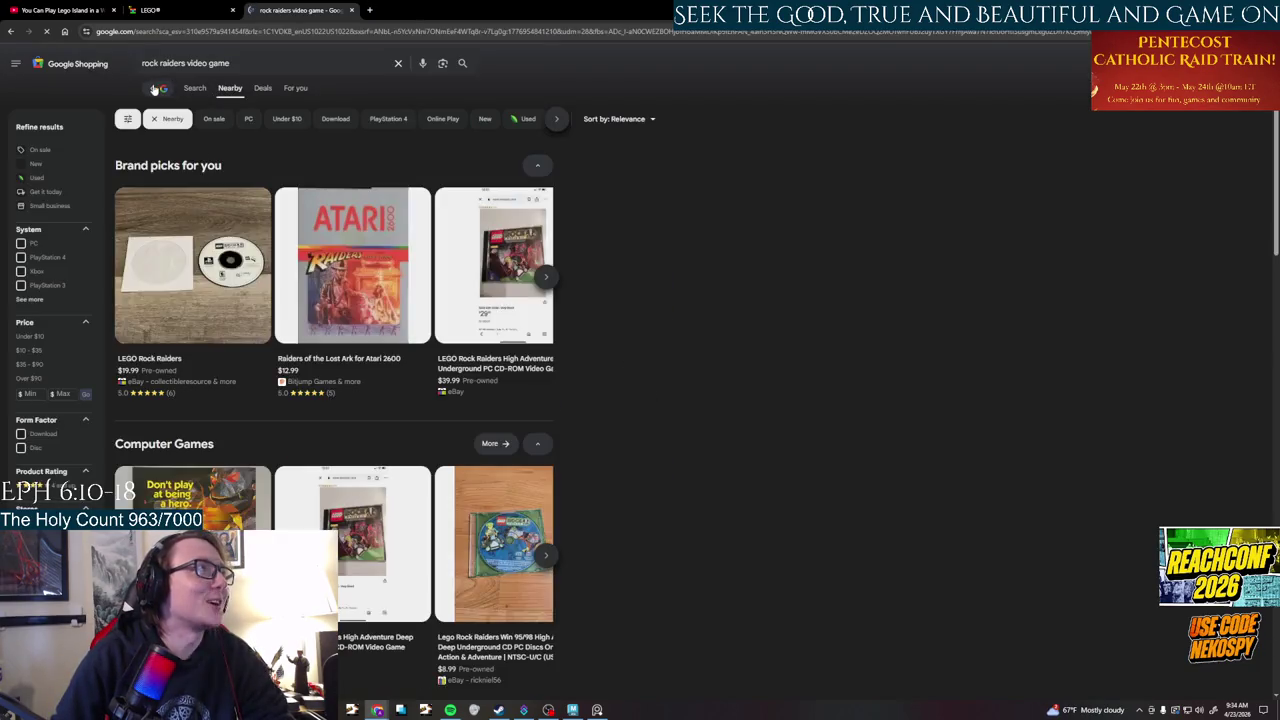
click(157, 88)
click(229, 101)
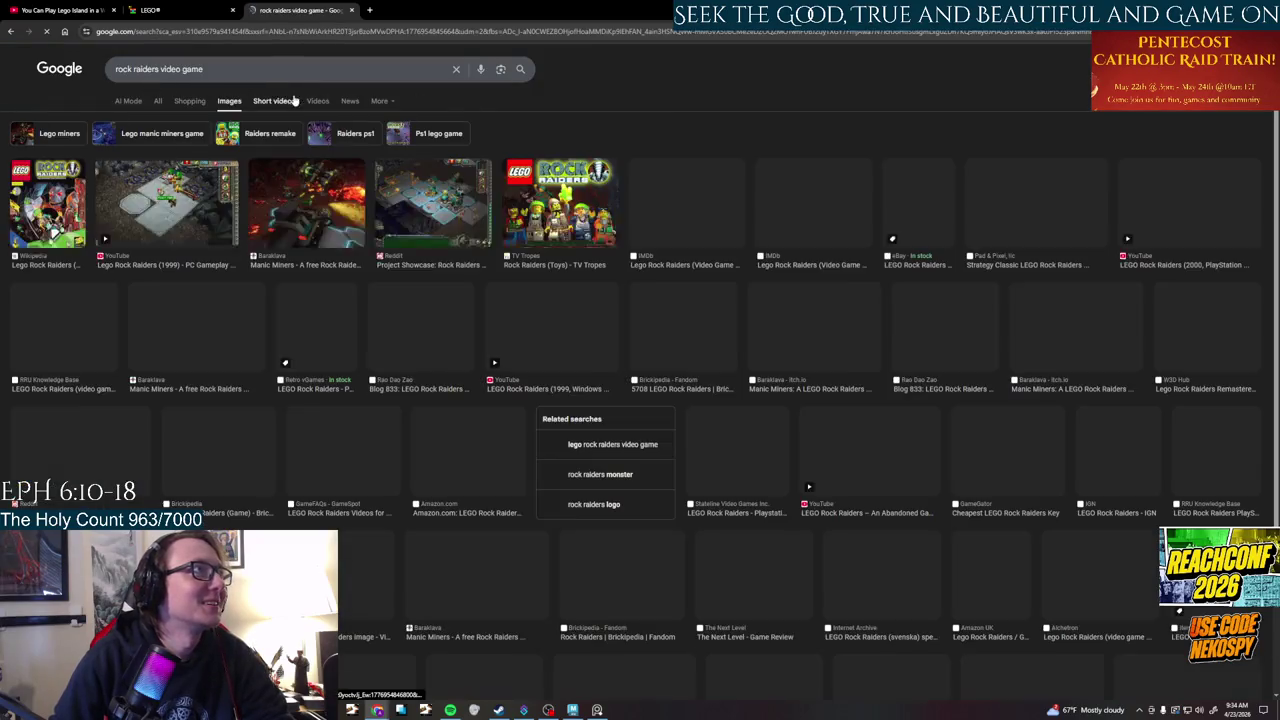
click(317, 102)
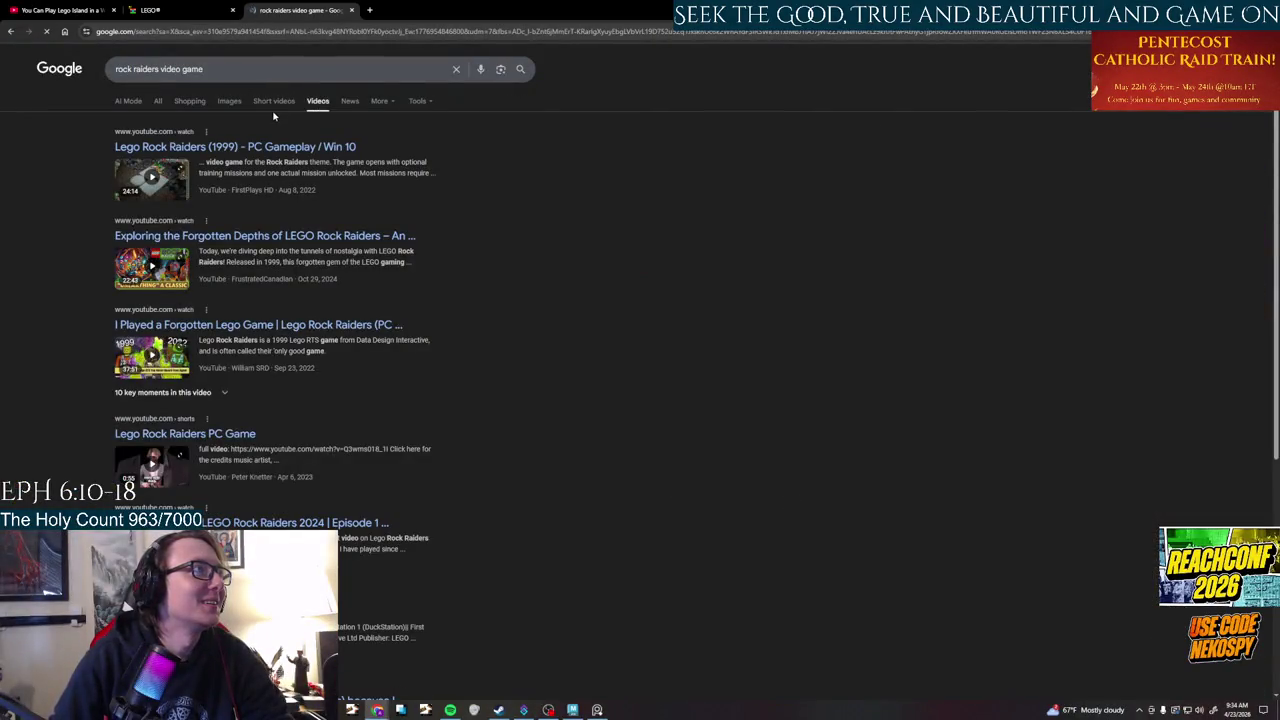
click(229, 101)
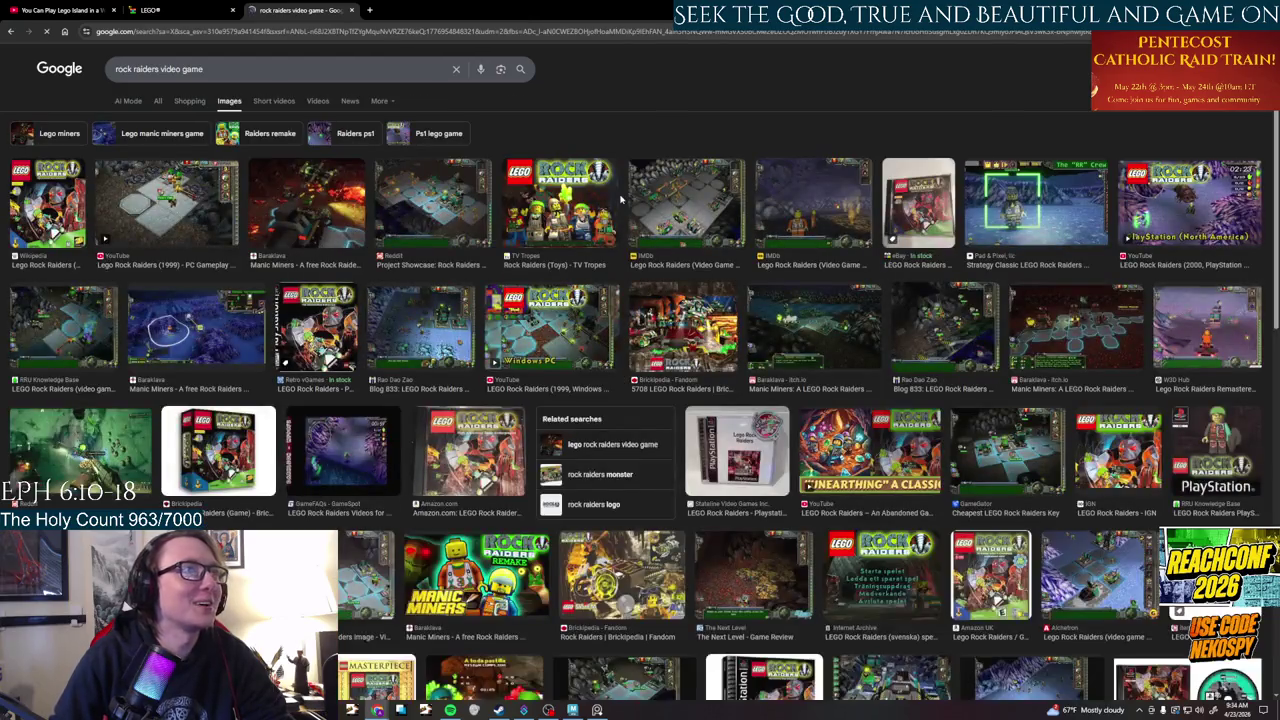
- Preview the TV Tropes, PS1 listing and Rao Dao Zao images, then return to LEGO Island
click(574, 220)
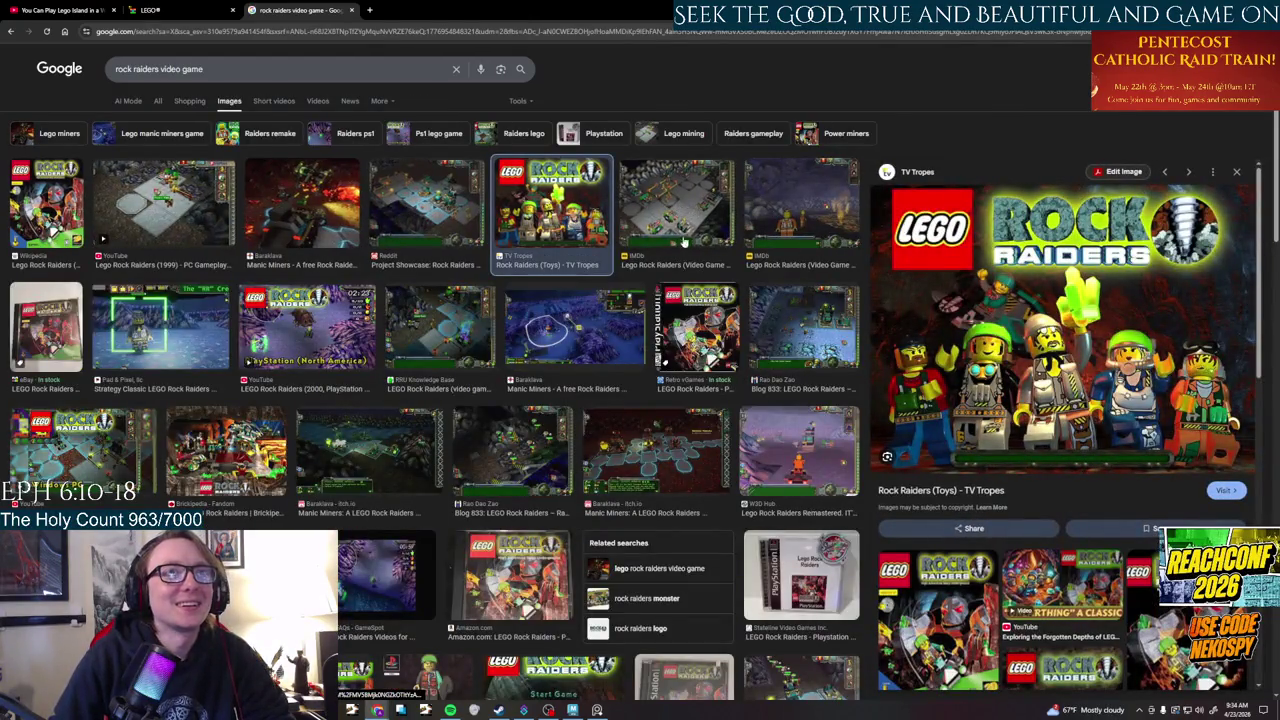
click(661, 358)
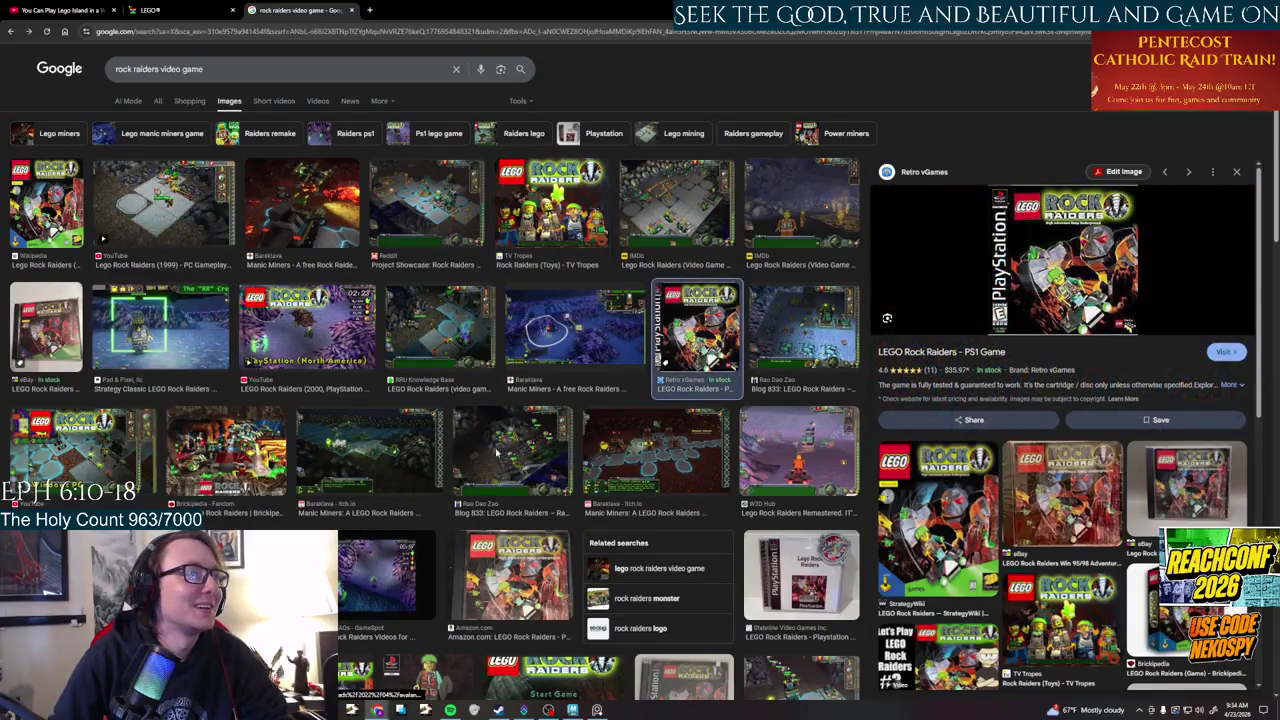
click(498, 454)
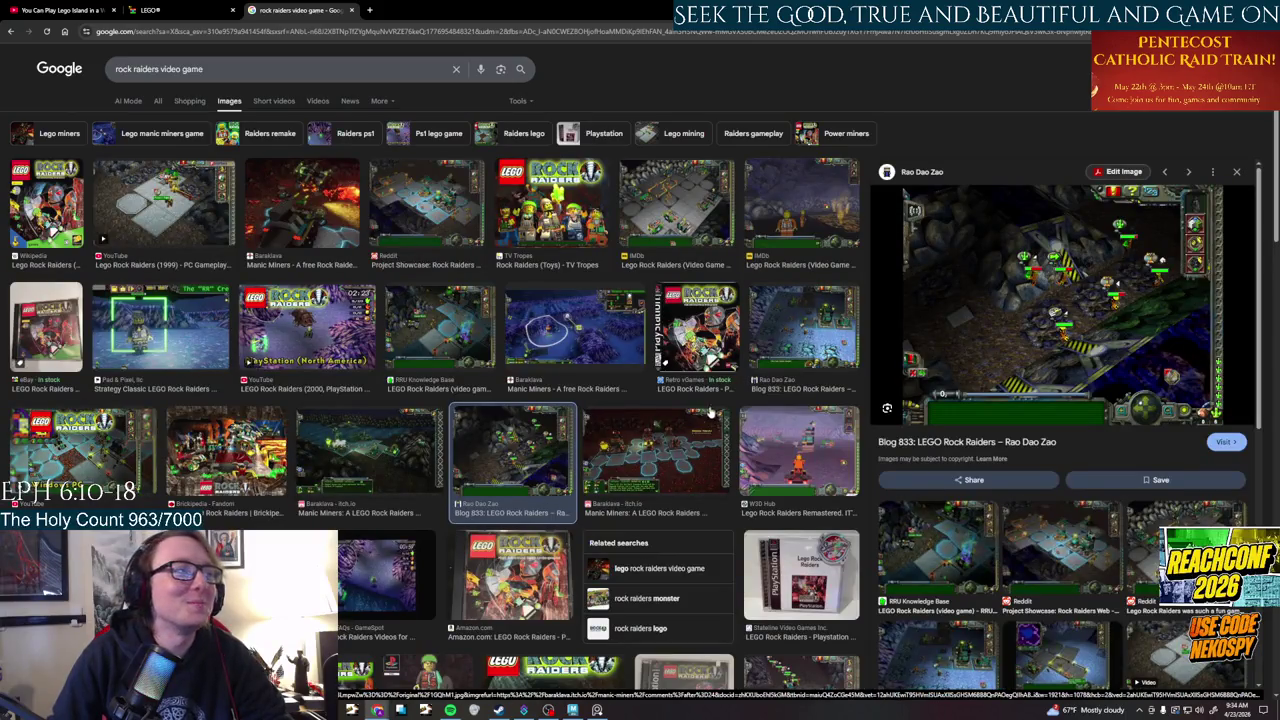
click(181, 8)
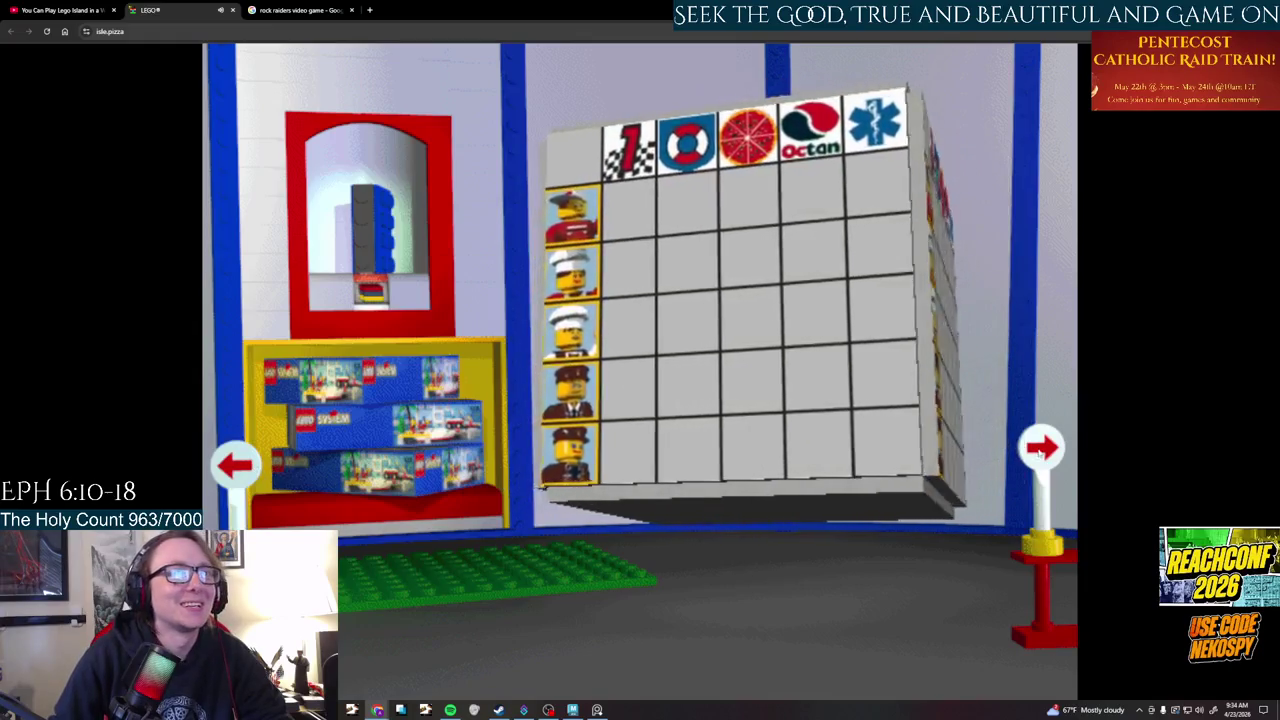
- Walk from the score room past the entrance to the elevator room, then switch to the Google tab
click(570, 285)
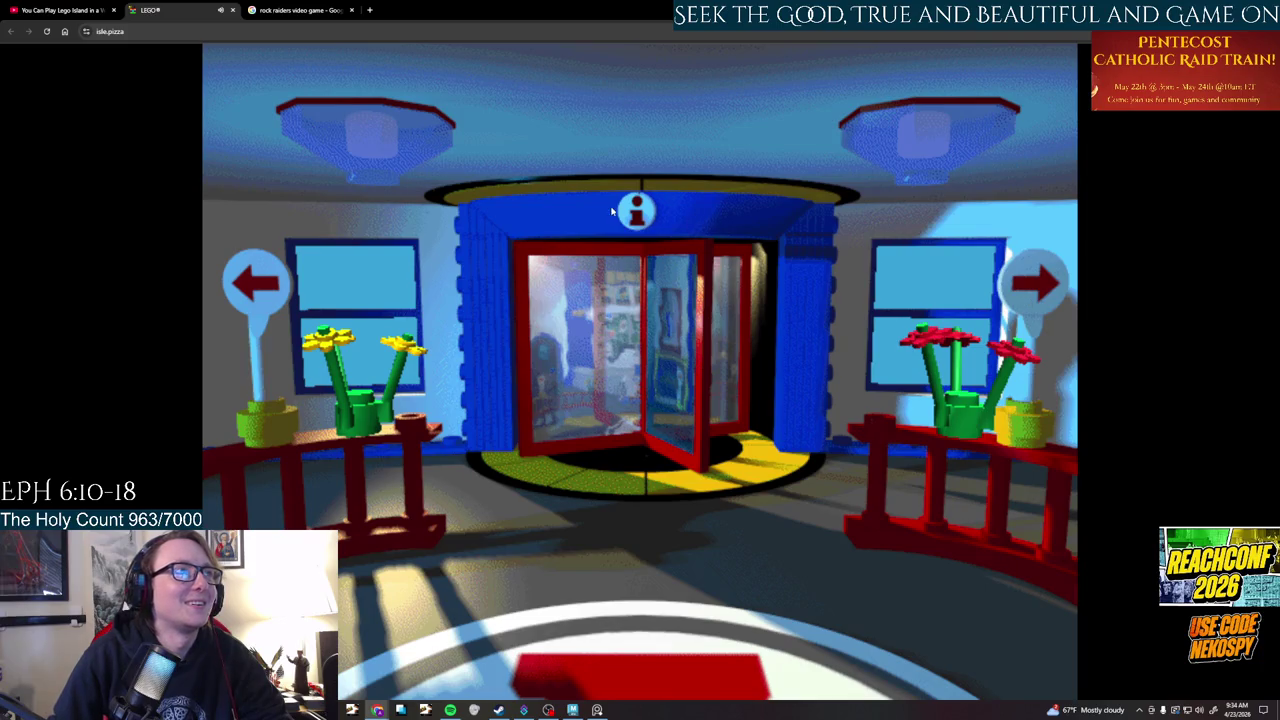
click(1055, 284)
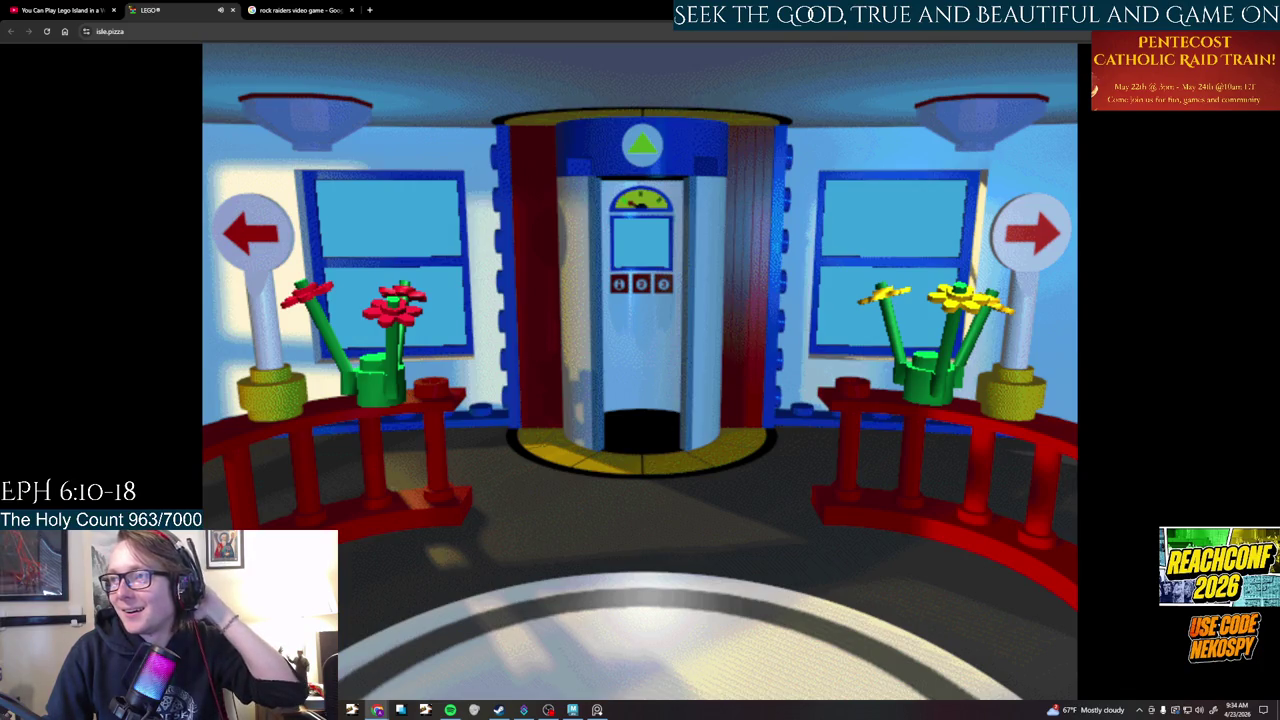
key(ctrl+Tab)
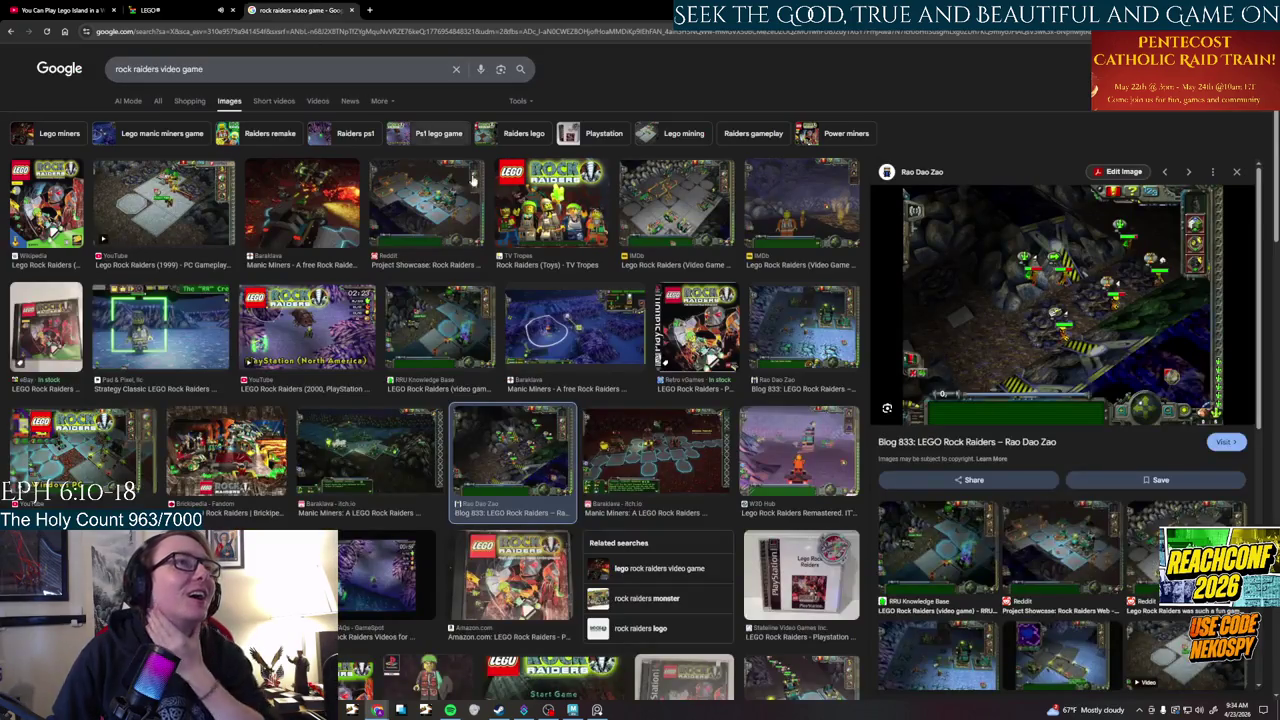
- Preview the Rao Dao Zao, Brickipedia set and Windows PC walkthrough images, scrolling the previews
click(787, 237)
click(793, 317)
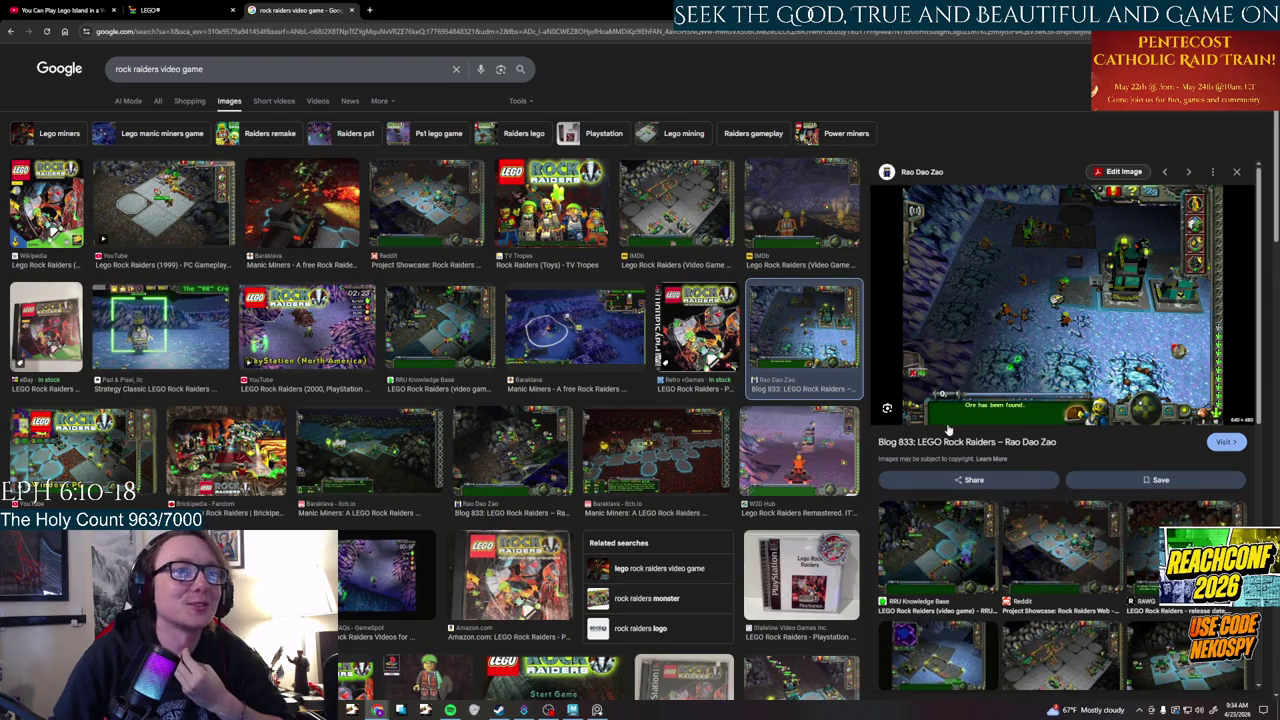
scroll(265, 481, down, 2)
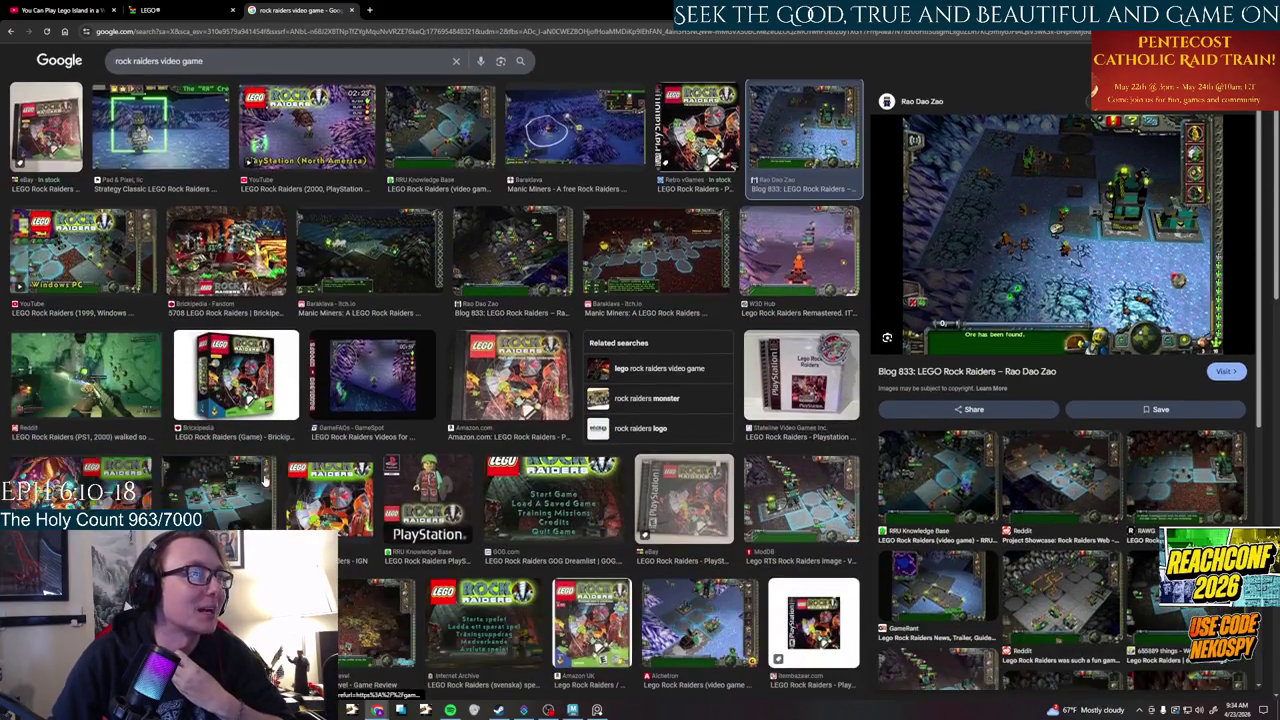
scroll(265, 481, up, 2)
click(221, 450)
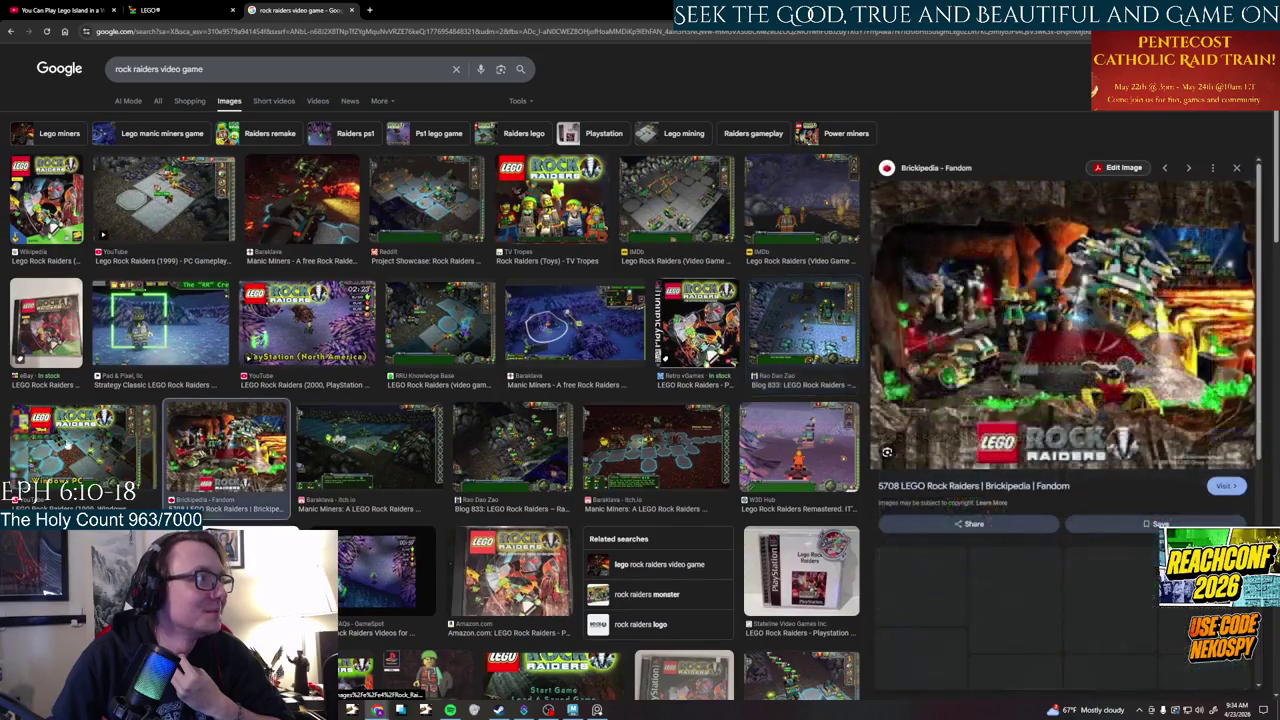
click(82, 450)
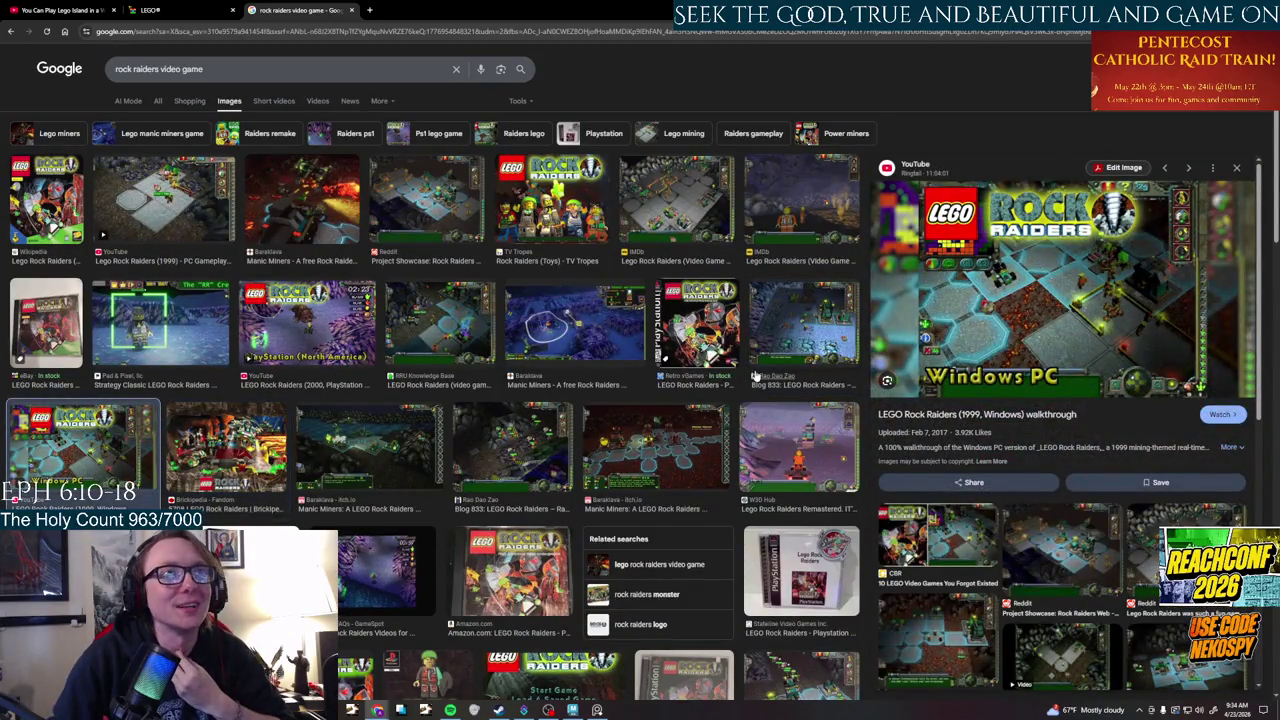
scroll(860, 380, down, 5)
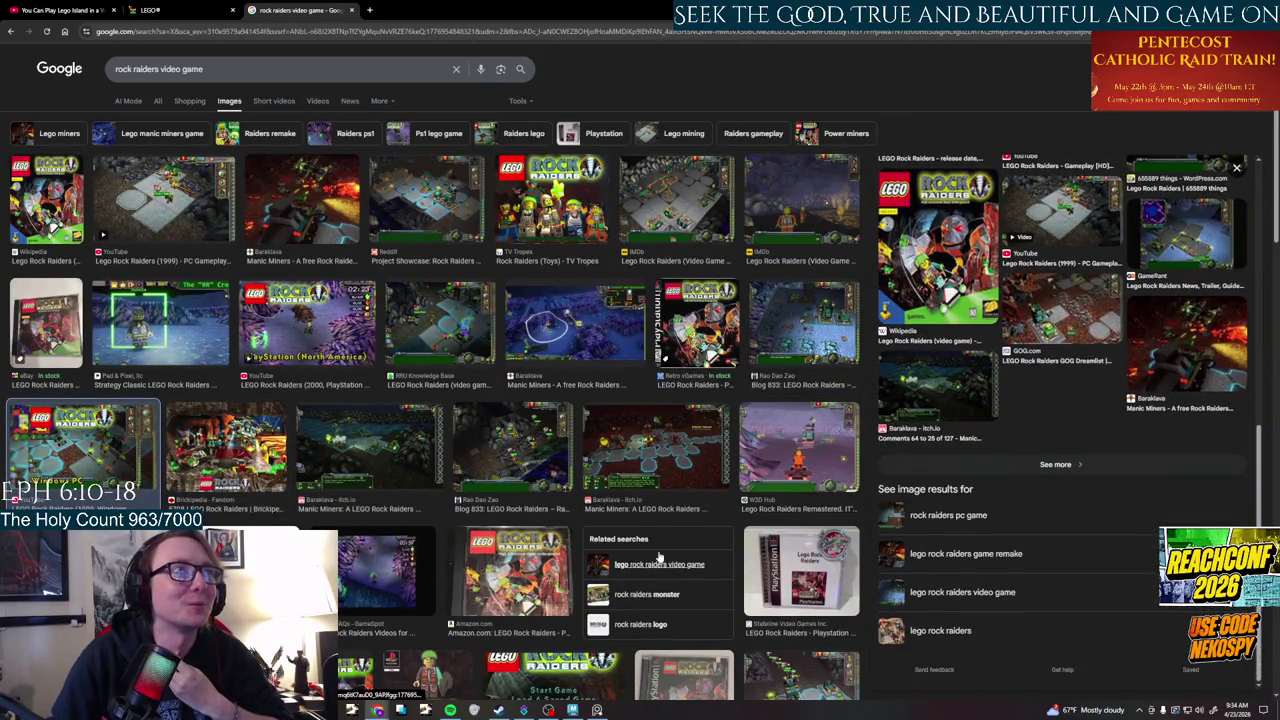
scroll(957, 400, up, 5)
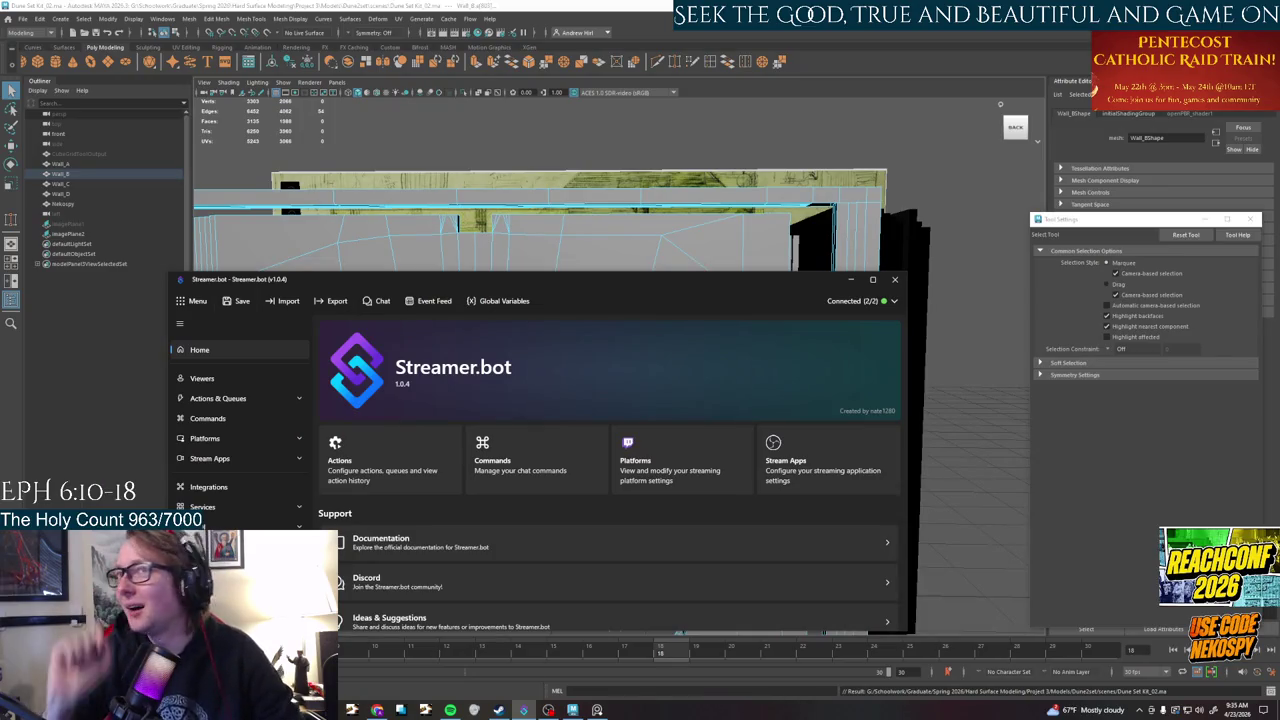
mouse_move(833, 375)
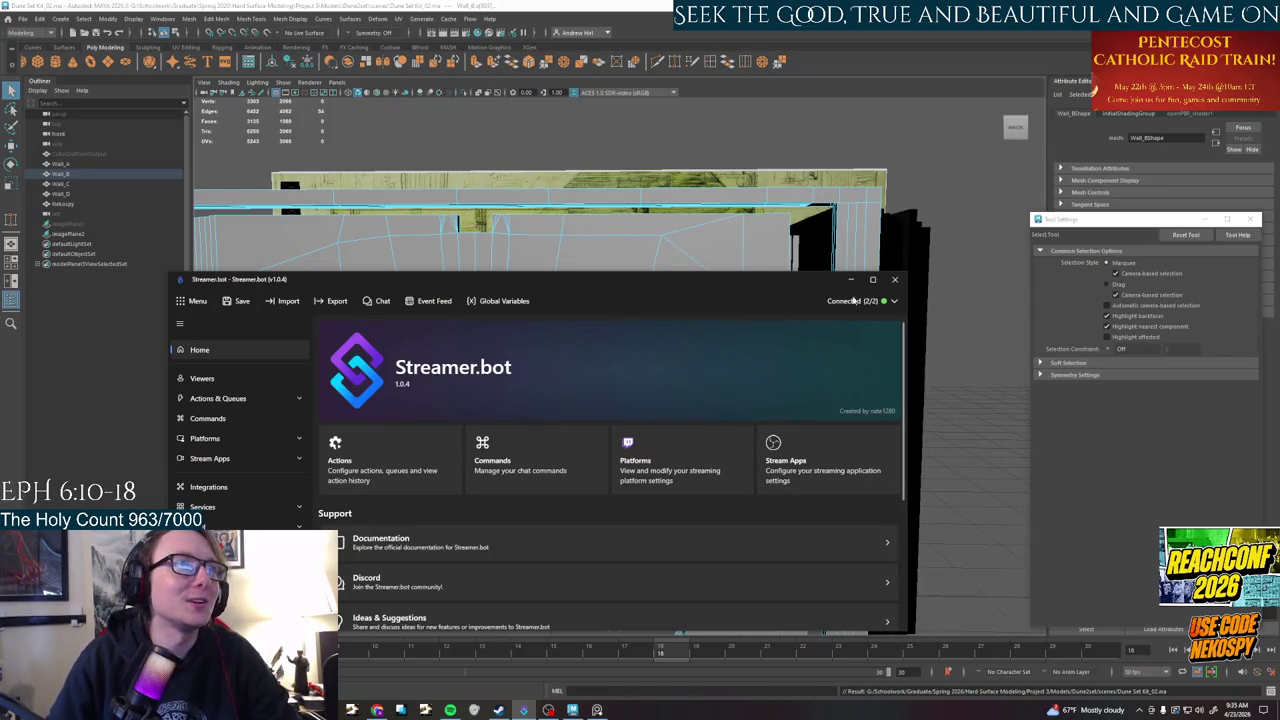
- Minimize Streamer.bot to reveal the arched wall model, then save the Maya scene
click(850, 279)
click(15, 18)
click(45, 56)
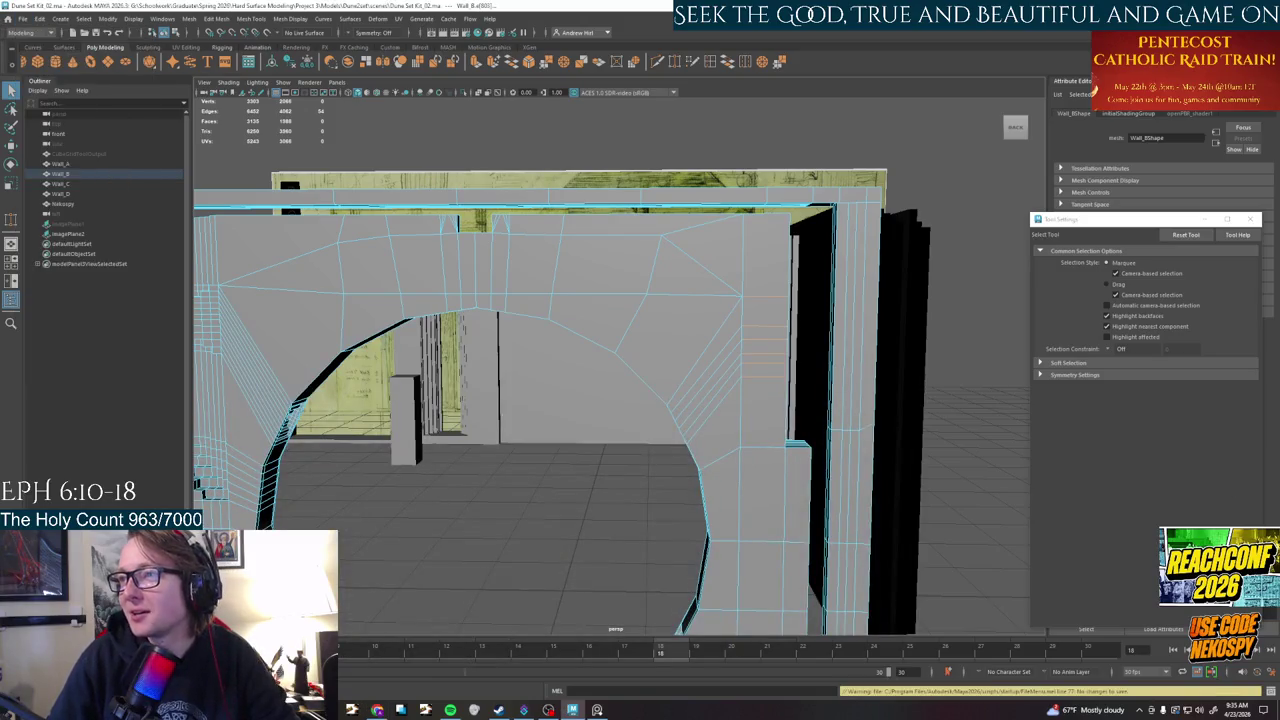